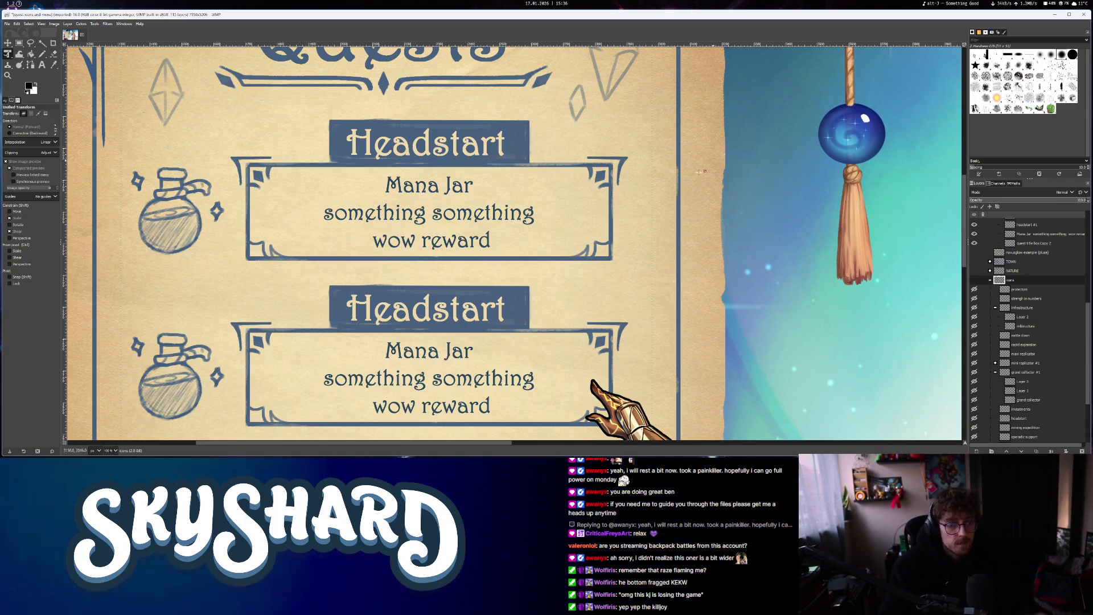
Browse the infrastructure, icons, crystals example and first quest box layers, then recentre the illustration
{"action": "scroll", "coordinate": [560, 309], "scroll_direction": "down", "scroll_amount": 2}
{"action": "scroll", "coordinate": [560, 308], "scroll_direction": "down", "scroll_amount": 3}
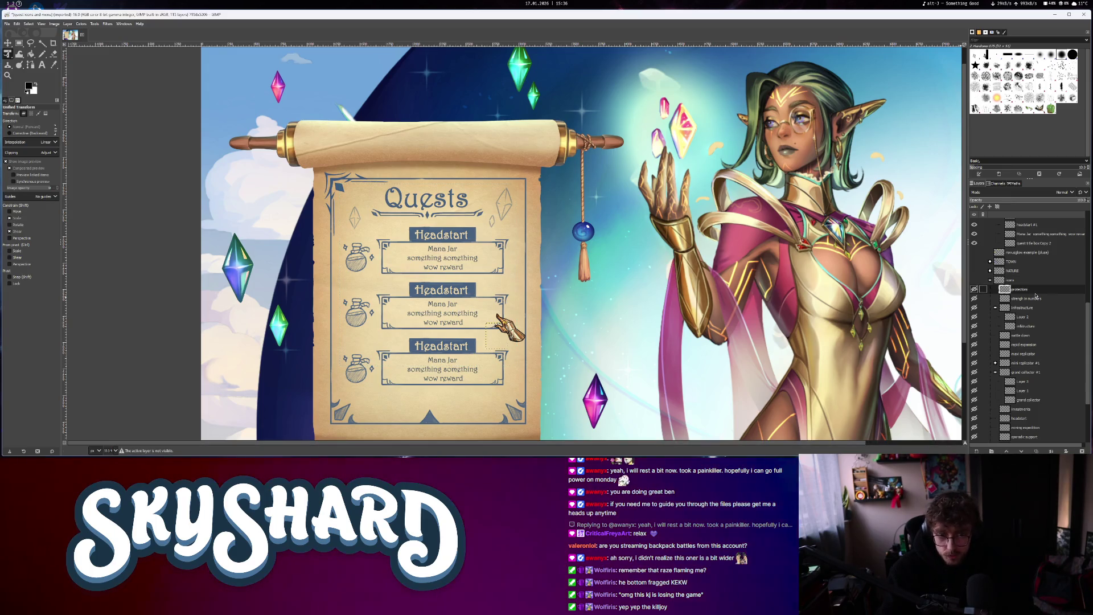
{"action": "left_click", "coordinate": [1002, 307]}
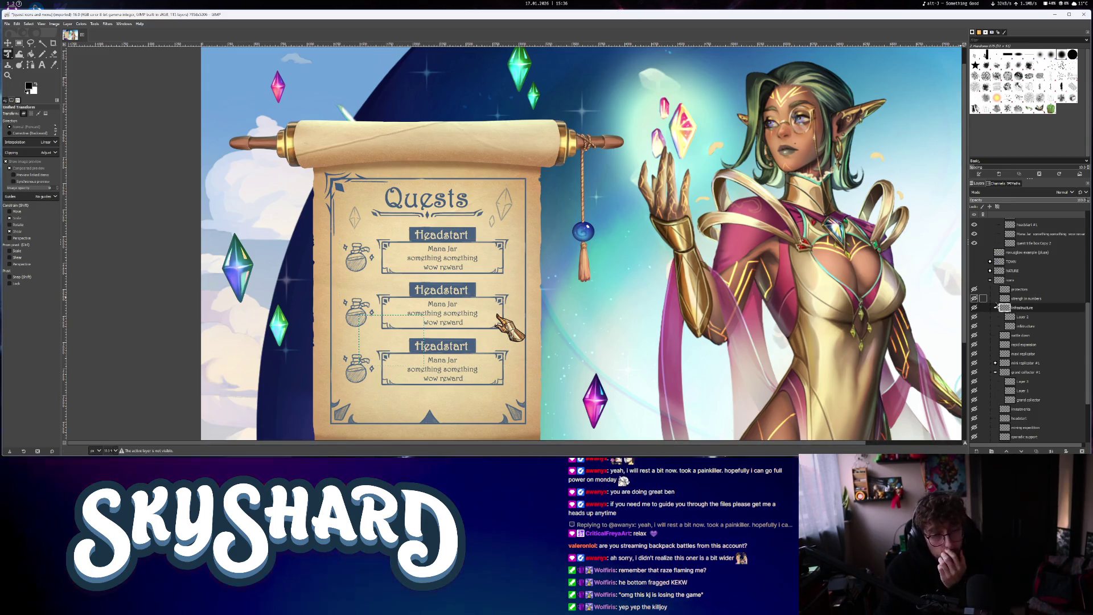
{"action": "left_click", "coordinate": [1015, 280]}
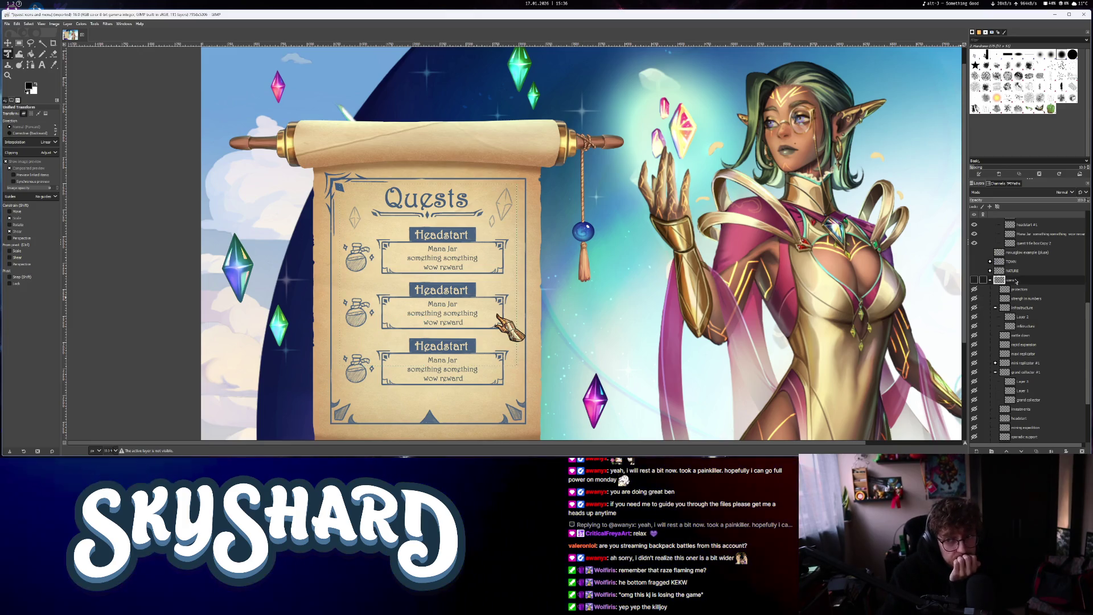
{"action": "scroll", "coordinate": [1001, 342], "scroll_direction": "up", "scroll_amount": 5}
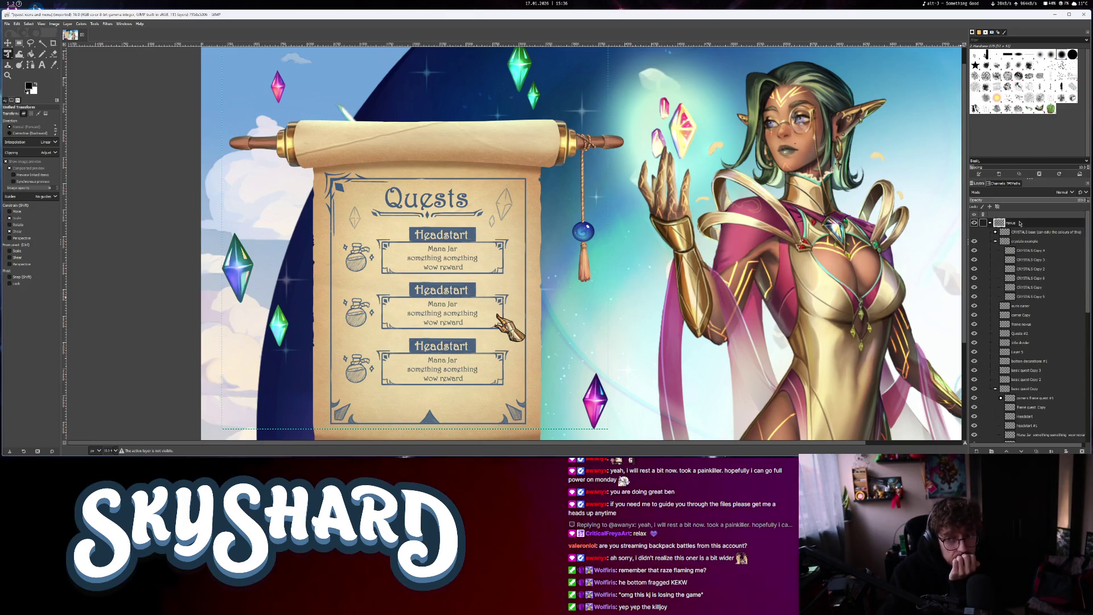
{"action": "left_click", "coordinate": [1021, 241]}
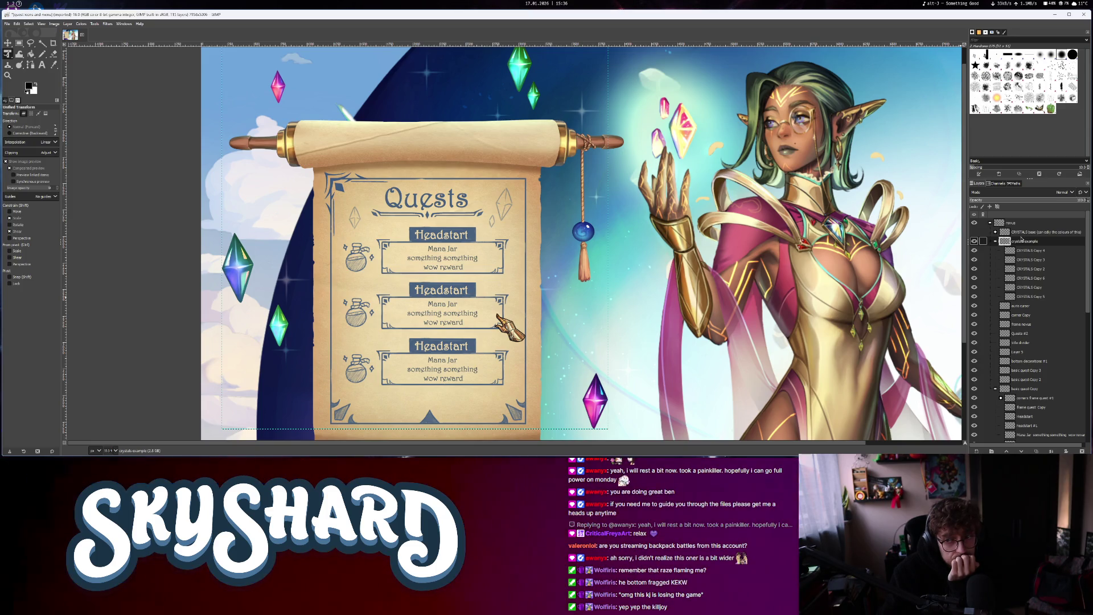
{"action": "left_click", "coordinate": [1024, 388]}
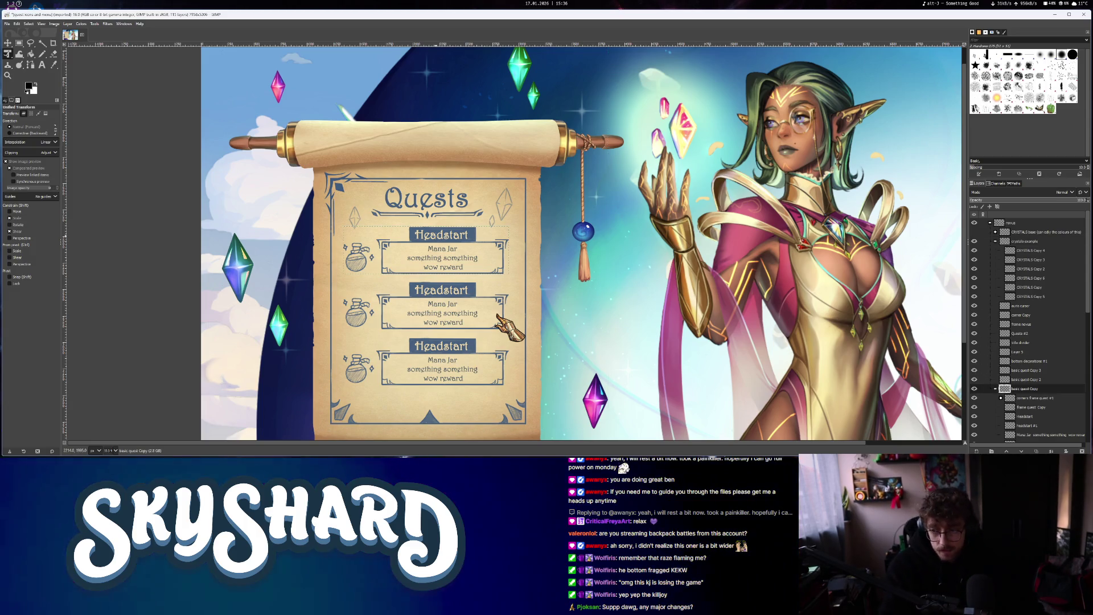
{"action": "scroll", "coordinate": [426, 247], "scroll_direction": "up", "scroll_amount": 1, "text": "ctrl"}
{"action": "scroll", "coordinate": [531, 349], "scroll_direction": "down", "scroll_amount": 2, "text": "ctrl"}
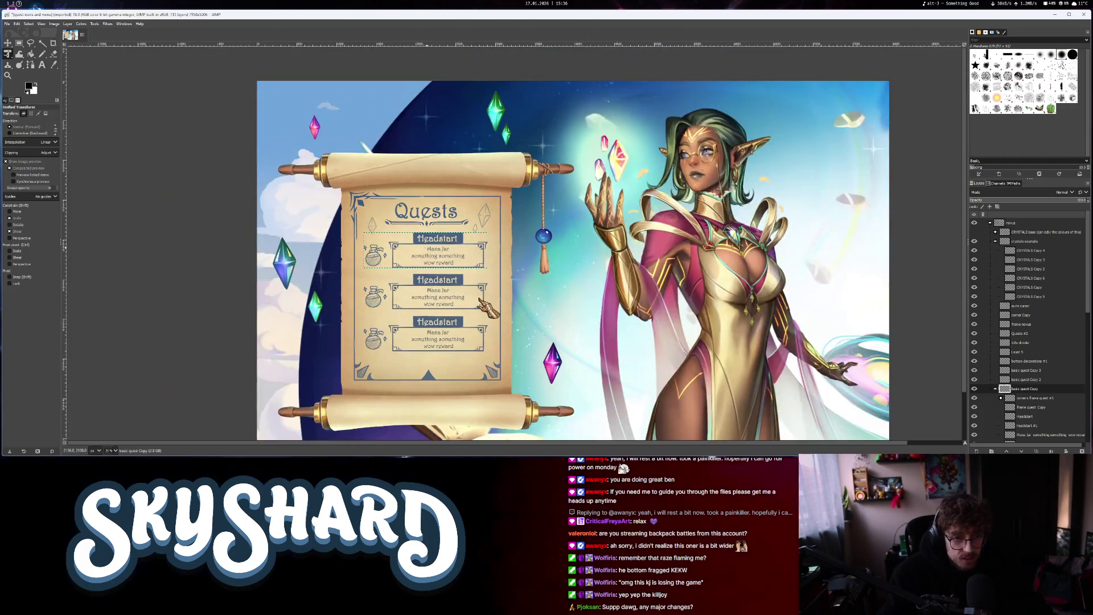
{"action": "scroll", "coordinate": [488, 308], "scroll_direction": "up", "scroll_amount": 1, "text": "ctrl"}
{"action": "scroll", "coordinate": [580, 390], "scroll_direction": "down", "scroll_amount": 3, "text": "ctrl"}
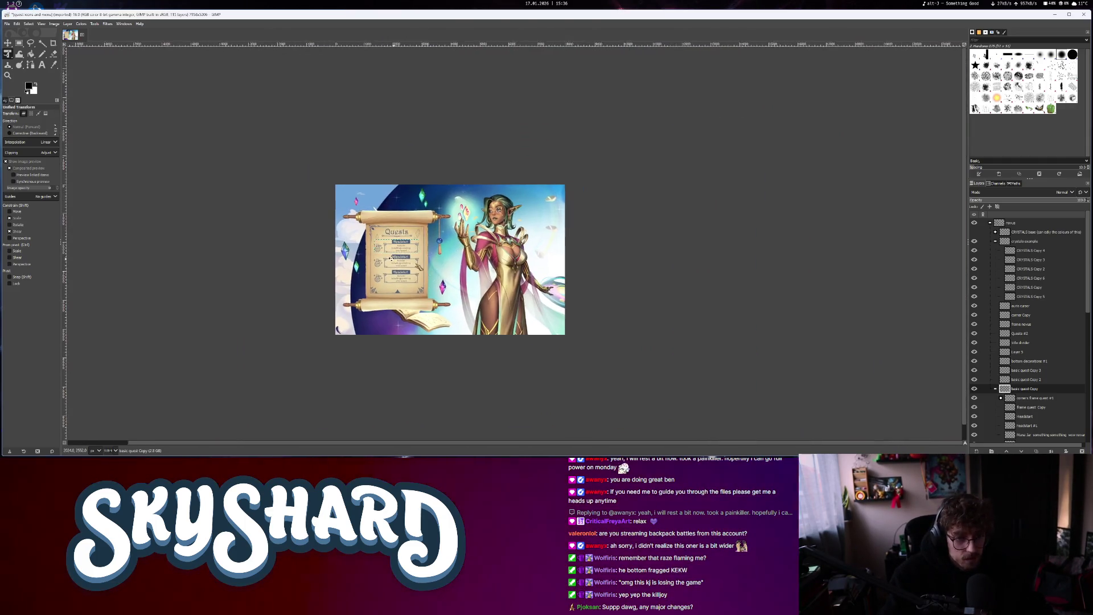
{"action": "scroll", "coordinate": [417, 275], "scroll_direction": "up", "scroll_amount": 2, "text": "ctrl"}
{"action": "mouse_move", "coordinate": [417, 275]}
{"action": "left_mouse_down"}
{"action": "mouse_move", "coordinate": [429, 262]}
{"action": "mouse_move", "coordinate": [407, 251]}
{"action": "left_mouse_up"}
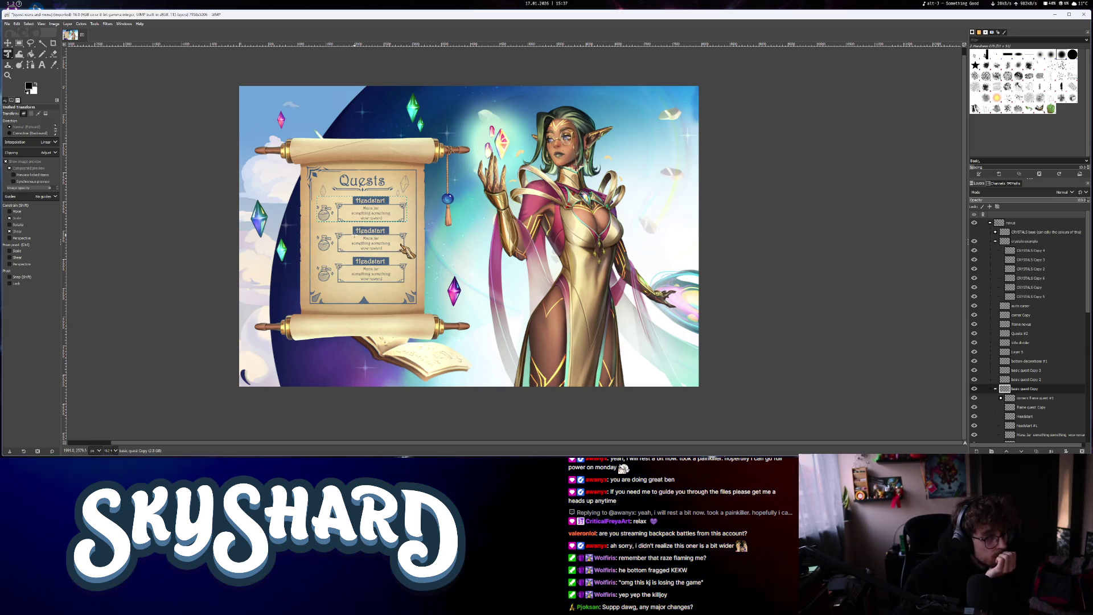
Pick Rectangle Select, then close the illustration and discard its unsaved changes
{"action": "left_click", "coordinate": [19, 43]}
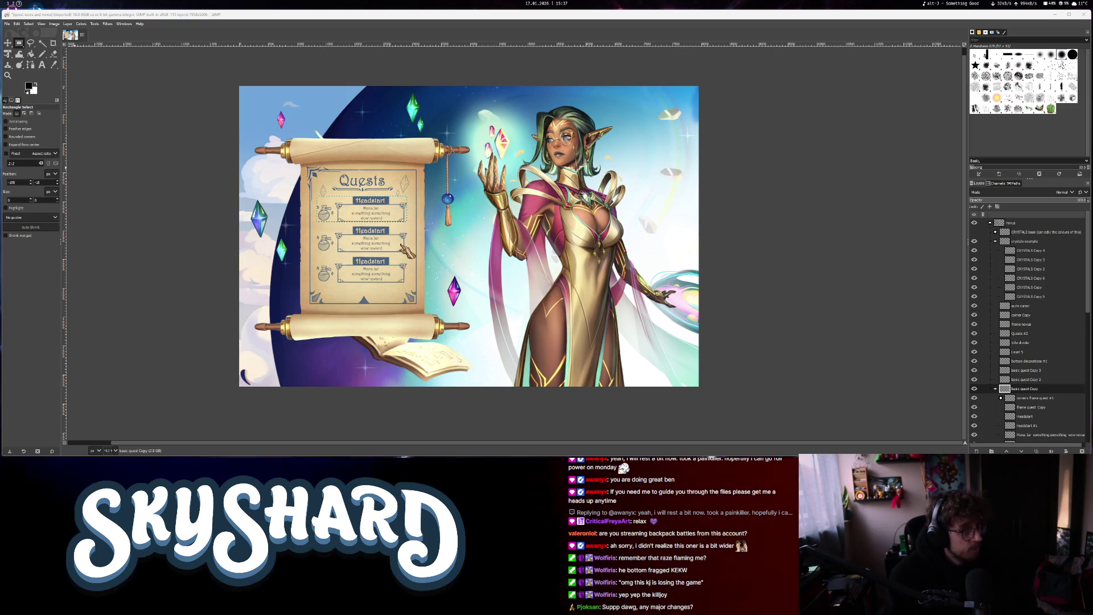
{"action": "left_click", "coordinate": [1083, 14]}
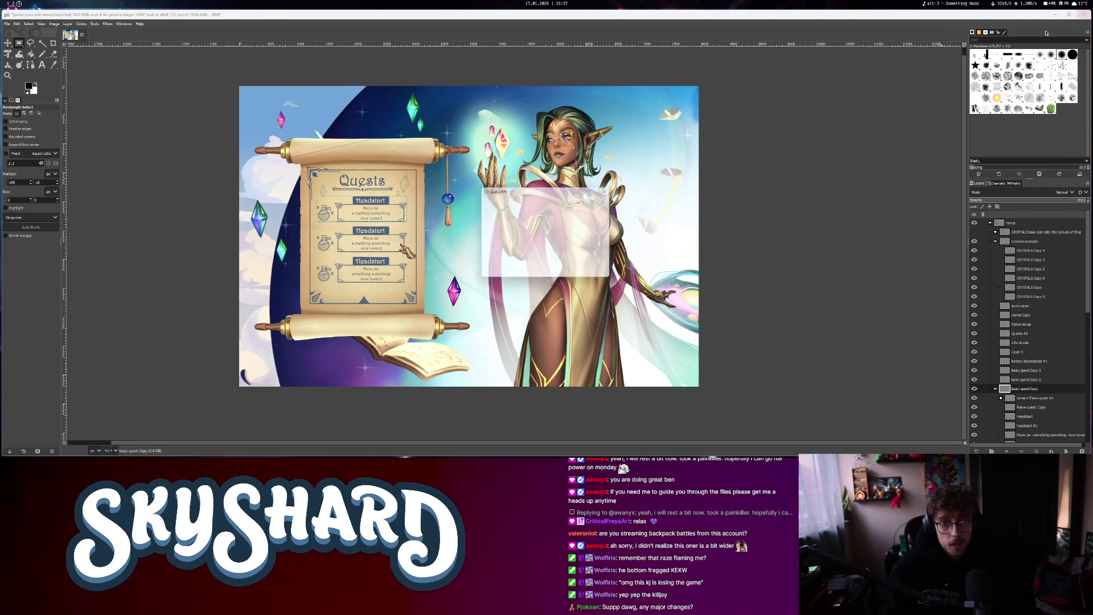
{"action": "left_click", "coordinate": [547, 273]}
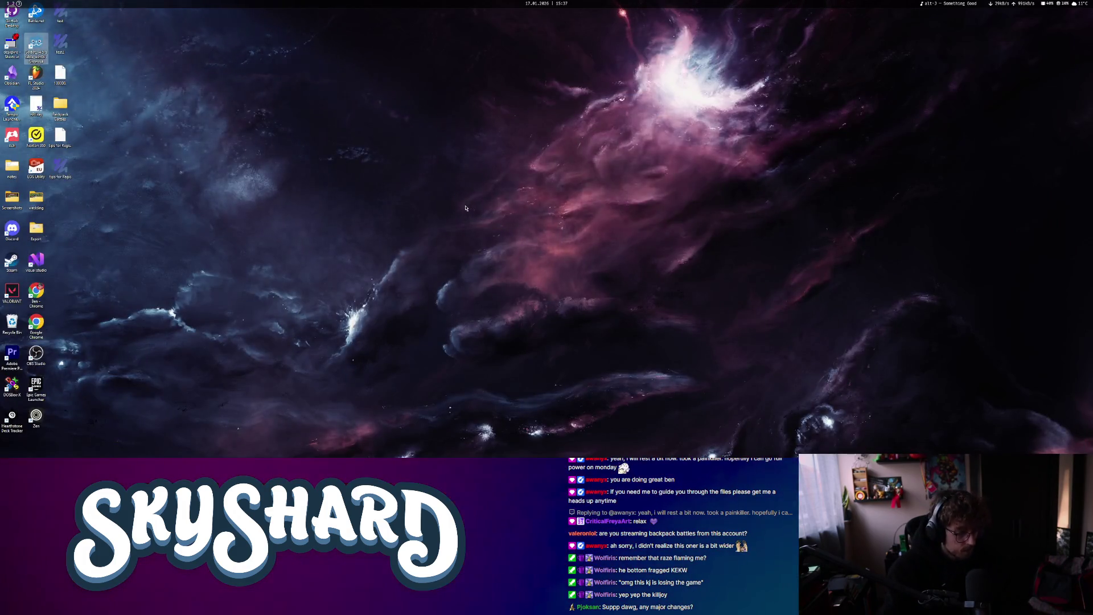
In Godot, quick-open BattleStats.gd by searching 'battle' and close the hero_menu scene
{"action": "key", "text": "alt+Tab"}
{"action": "key", "text": "alt+Tab"}
{"action": "key", "text": "alt+Tab"}
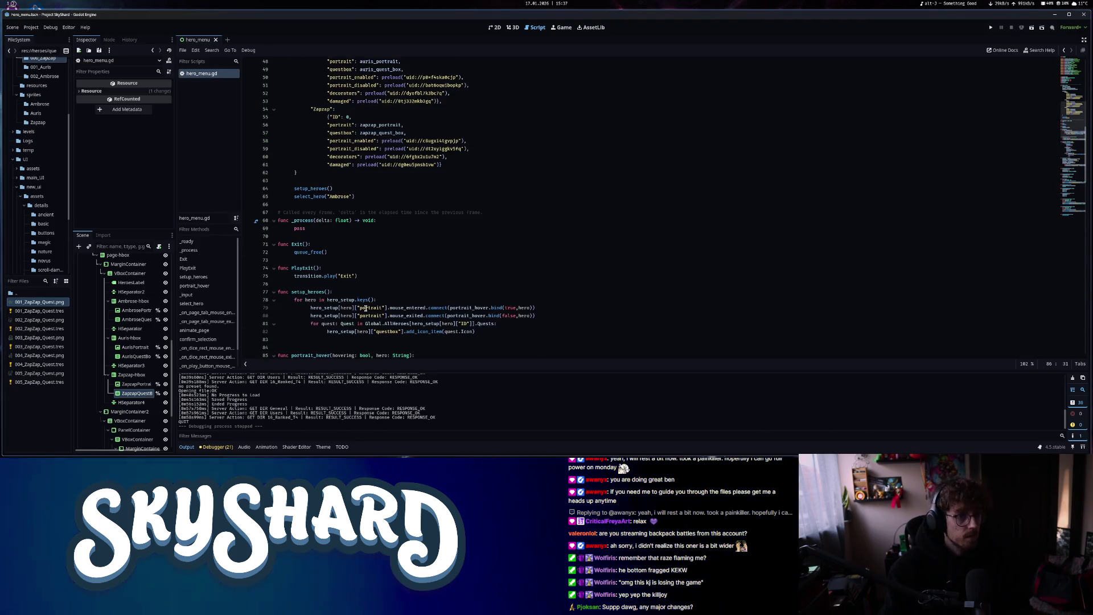
{"action": "left_click", "coordinate": [366, 308]}
{"action": "scroll", "coordinate": [366, 308], "scroll_direction": "up", "scroll_amount": 12}
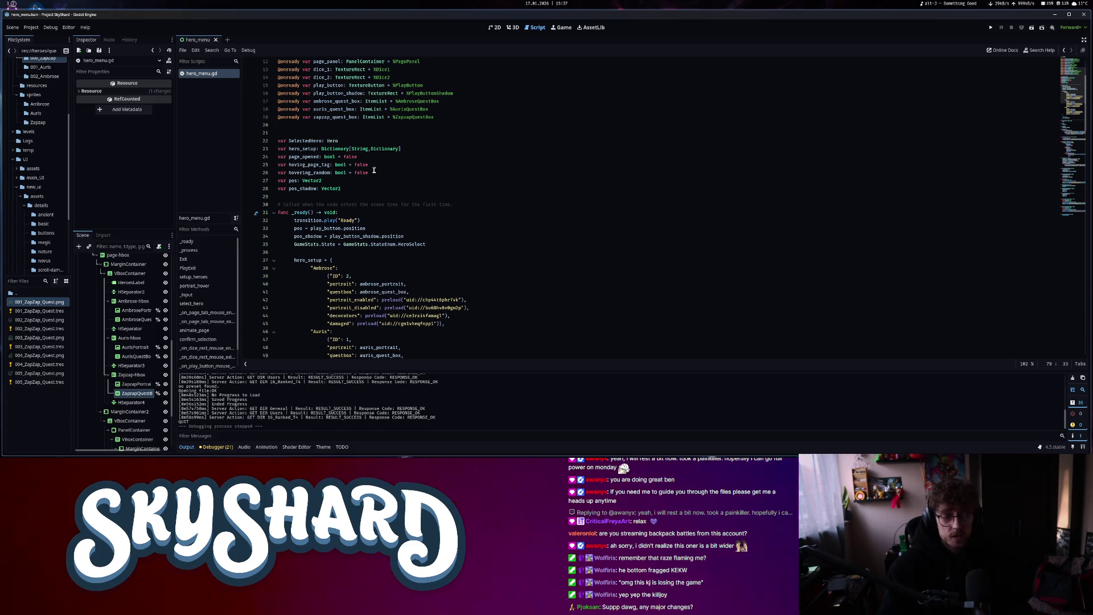
{"action": "key", "text": "ctrl+alt+o"}
{"action": "type", "text": "battle"}
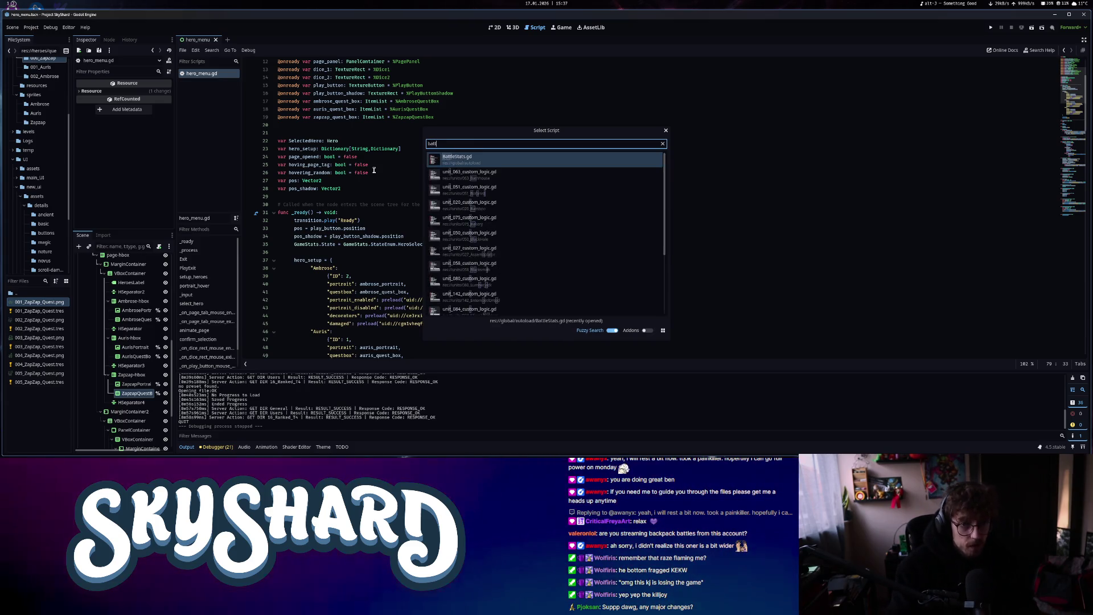
{"action": "key", "text": "Return"}
{"action": "left_click", "coordinate": [215, 39]}
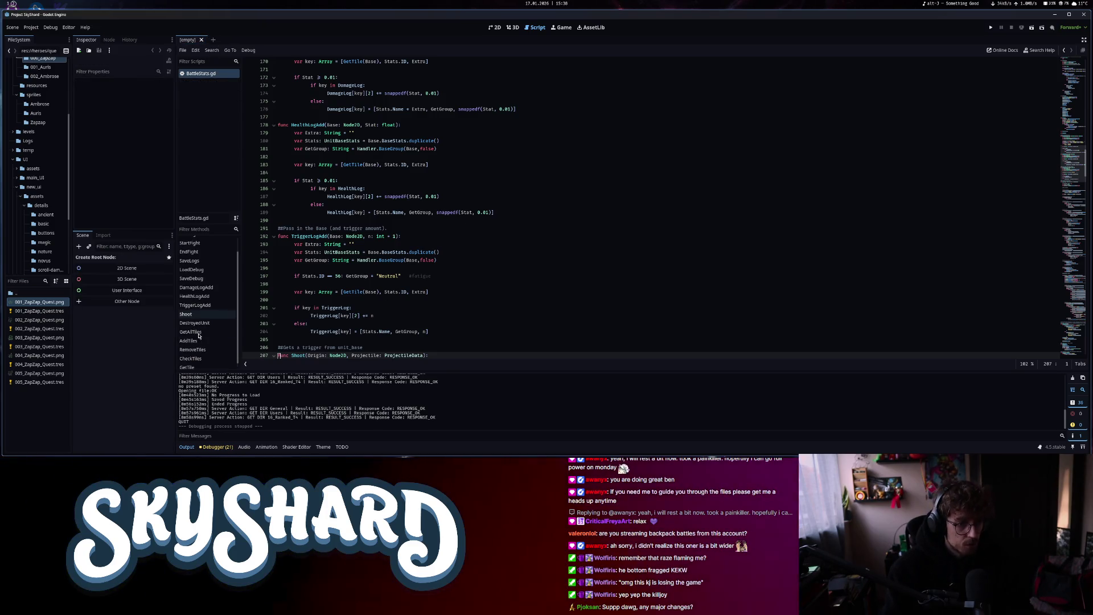
Inspect the Targeting Biggest loop's TempSize comparison and TargetEnemy assignment, then run the game
{"action": "scroll", "coordinate": [437, 299], "scroll_direction": "down", "scroll_amount": 10}
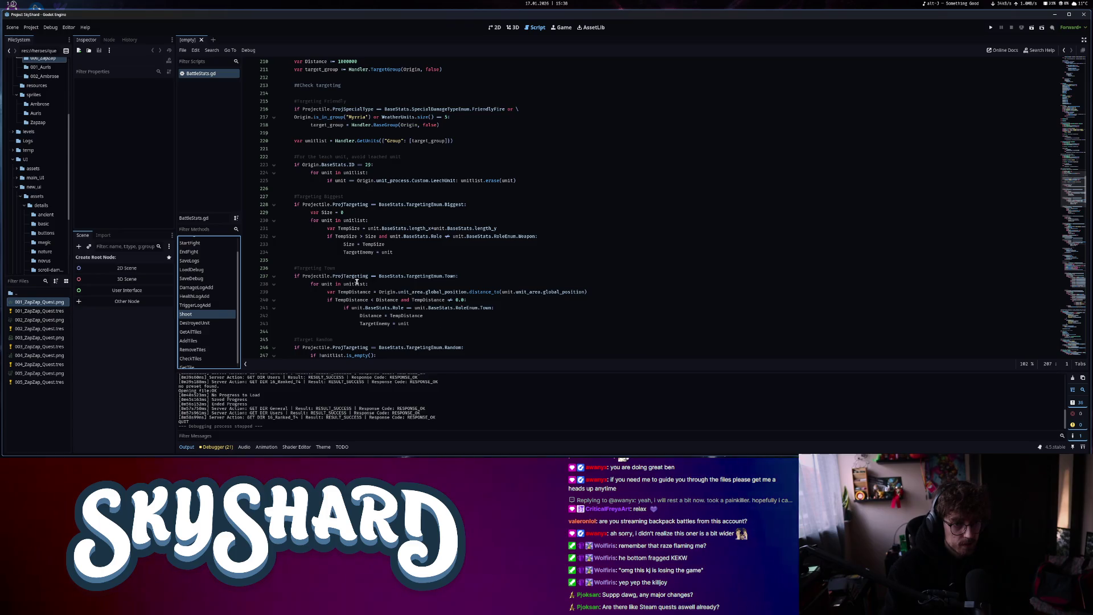
{"action": "left_click", "coordinate": [320, 196]}
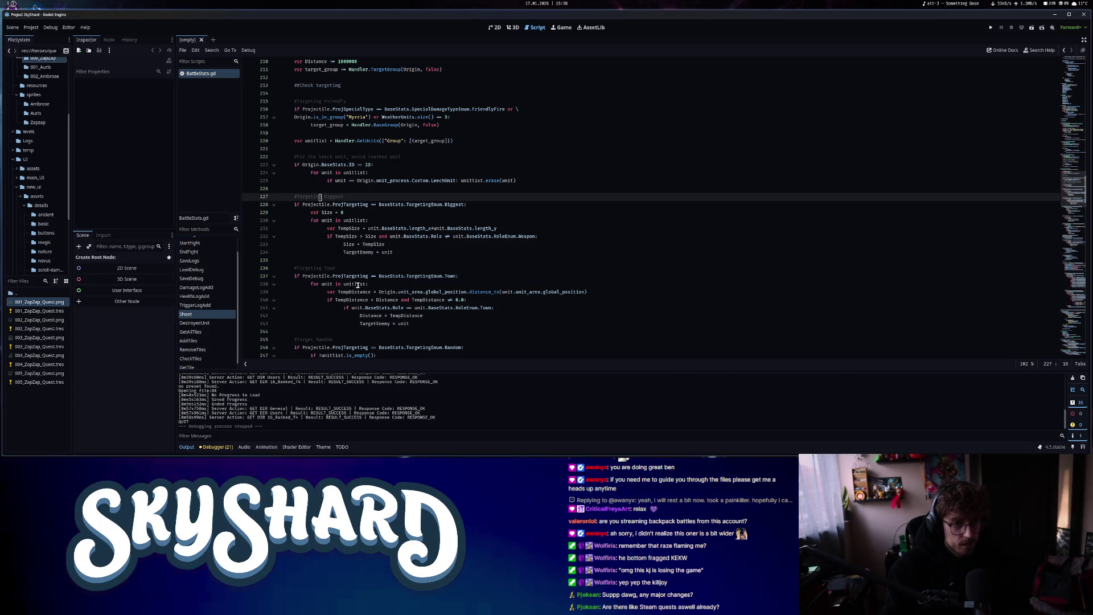
{"action": "left_click_drag", "start_coordinate": [342, 236], "coordinate": [356, 237]}
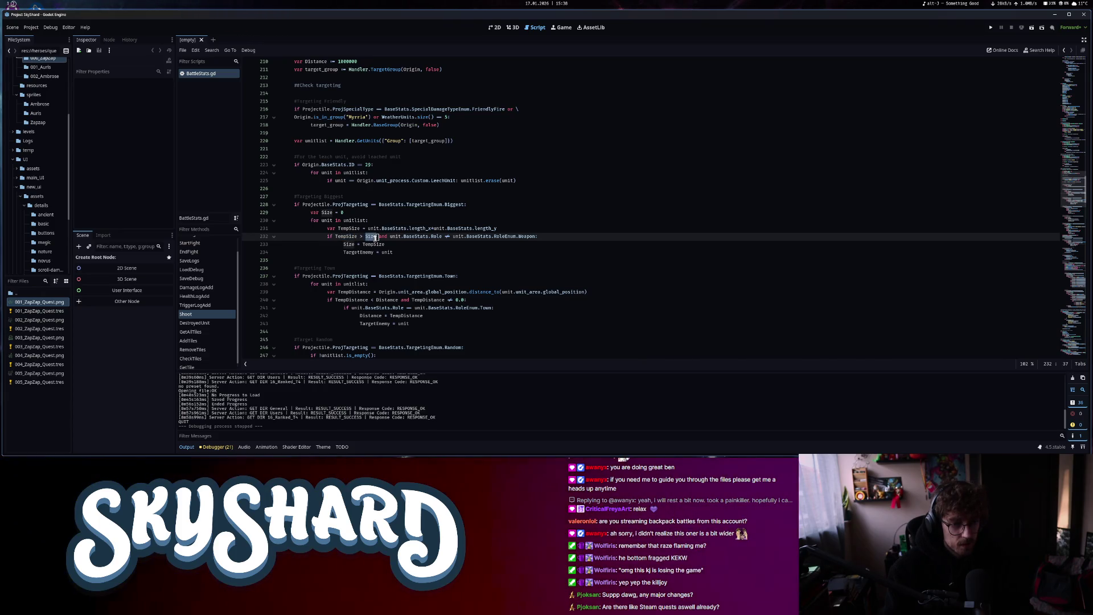
{"action": "left_click", "coordinate": [353, 245]}
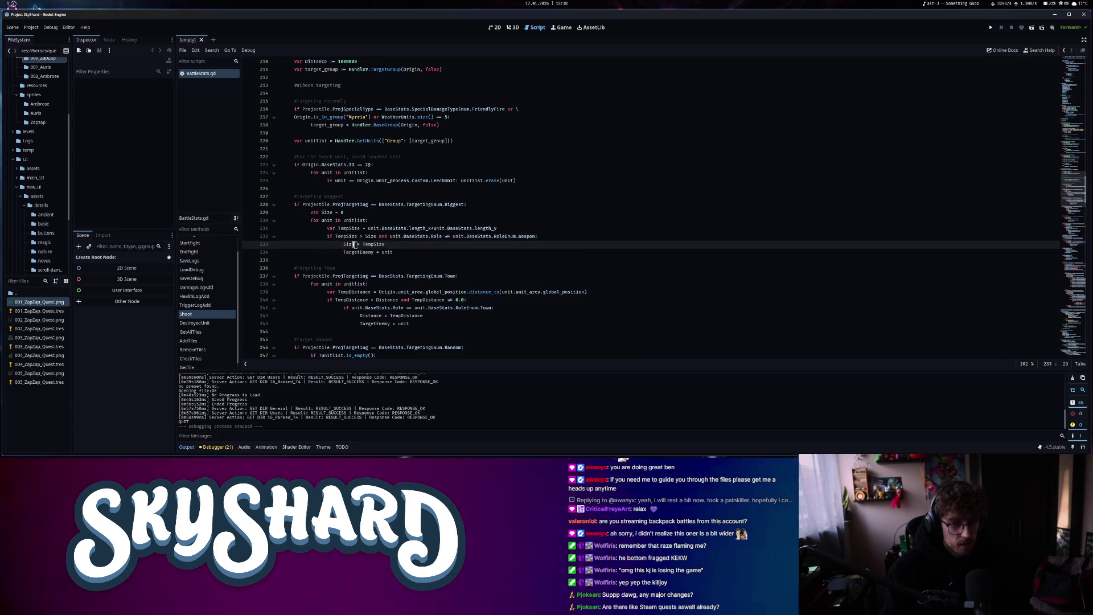
{"action": "left_click", "coordinate": [353, 254]}
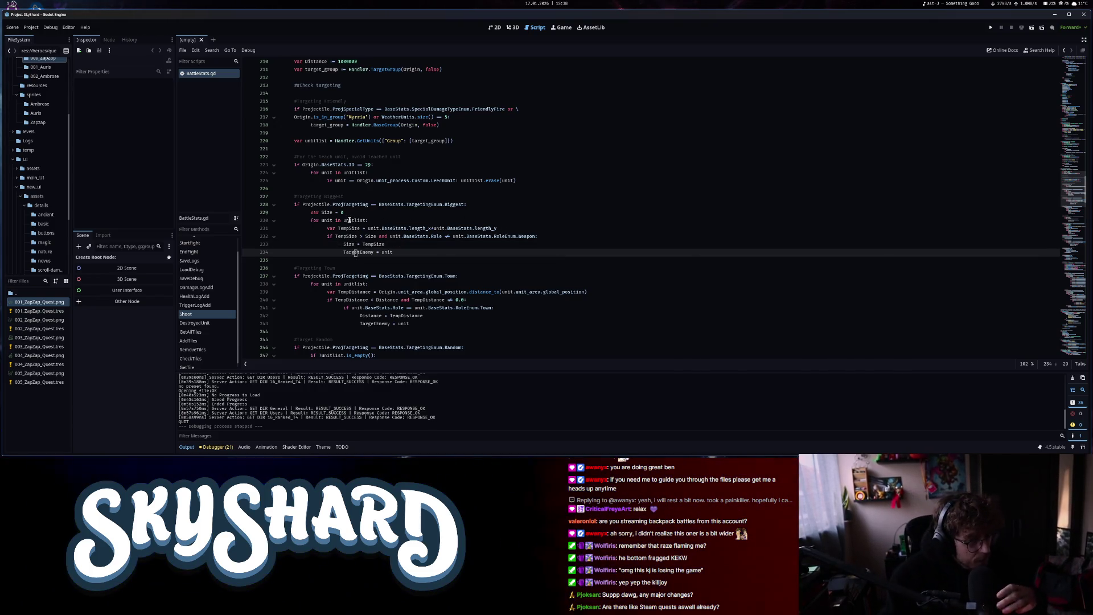
{"action": "left_click_drag", "start_coordinate": [344, 220], "coordinate": [375, 220]}
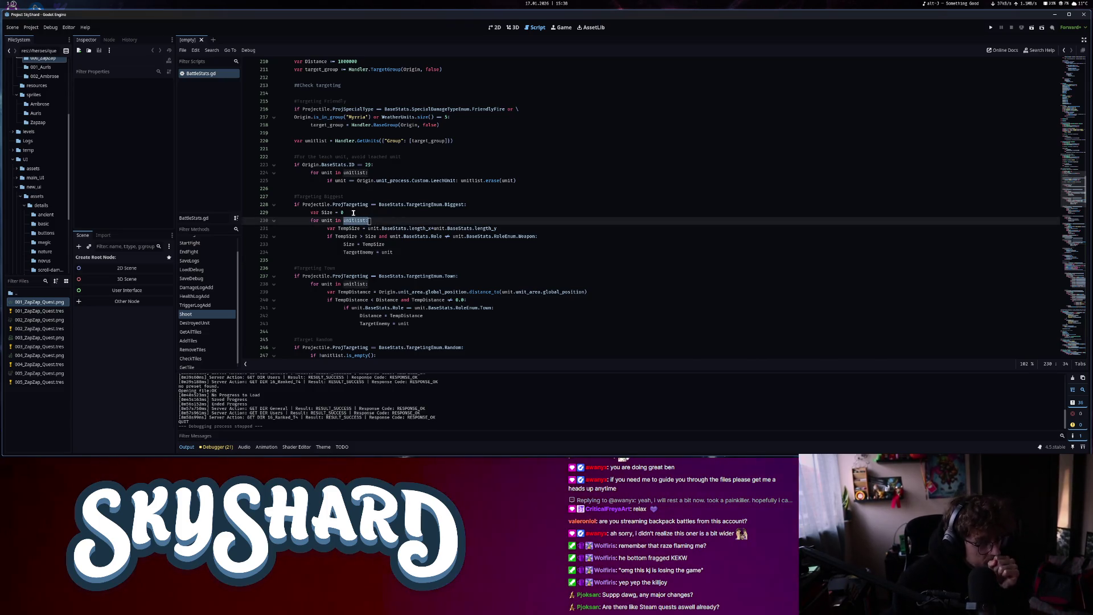
{"action": "left_click_drag", "start_coordinate": [368, 229], "coordinate": [488, 228]}
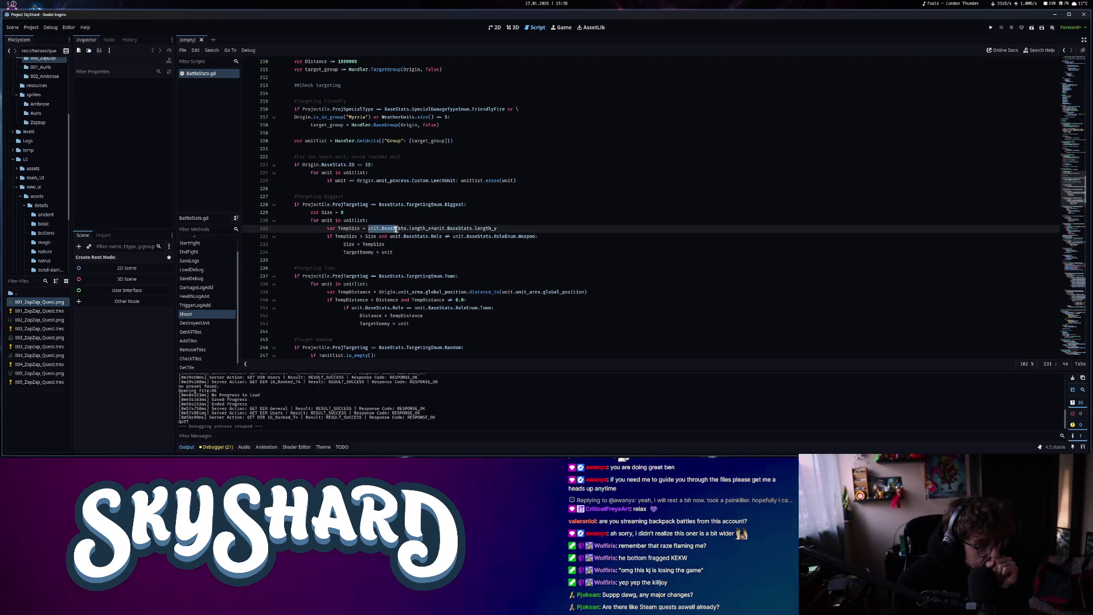
{"action": "left_click_drag", "start_coordinate": [334, 236], "coordinate": [374, 236]}
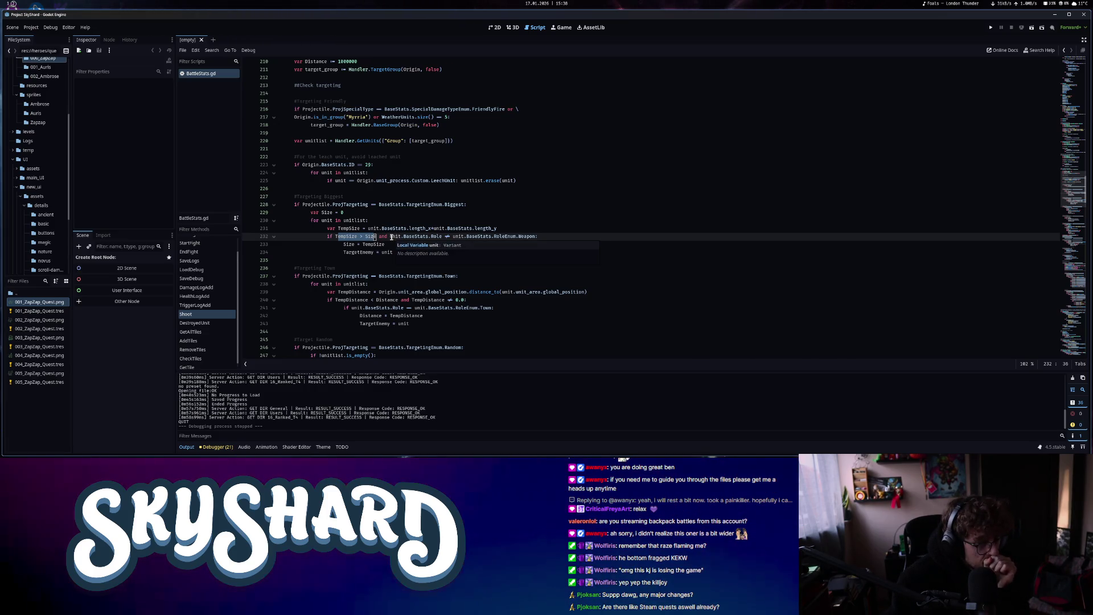
{"action": "left_click", "coordinate": [391, 236]}
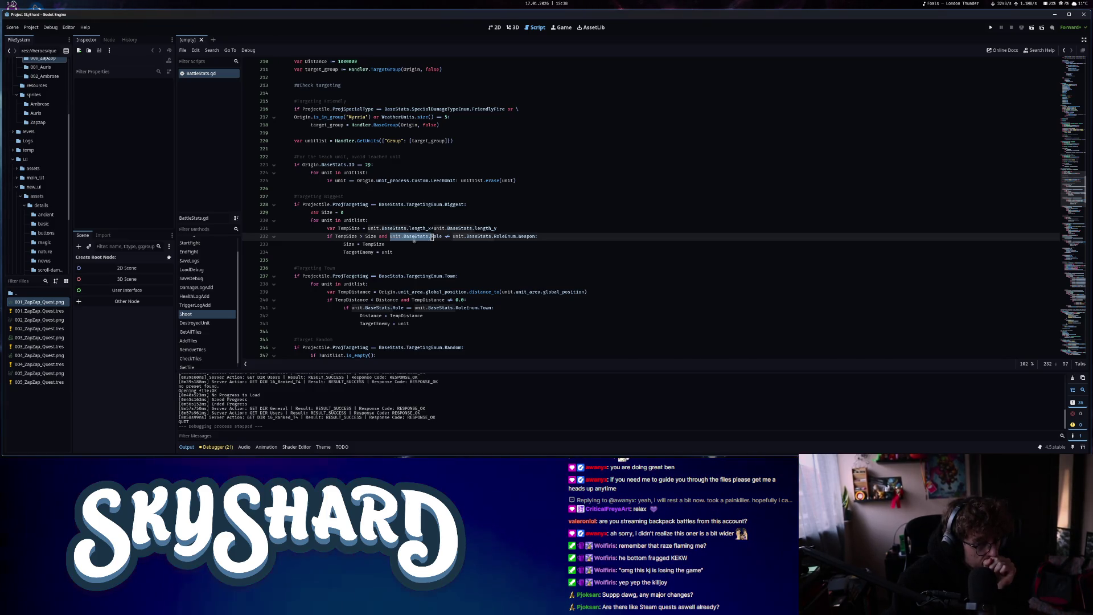
{"action": "triple_click", "coordinate": [372, 245]}
{"action": "left_click_drag", "start_coordinate": [354, 252], "coordinate": [398, 251]}
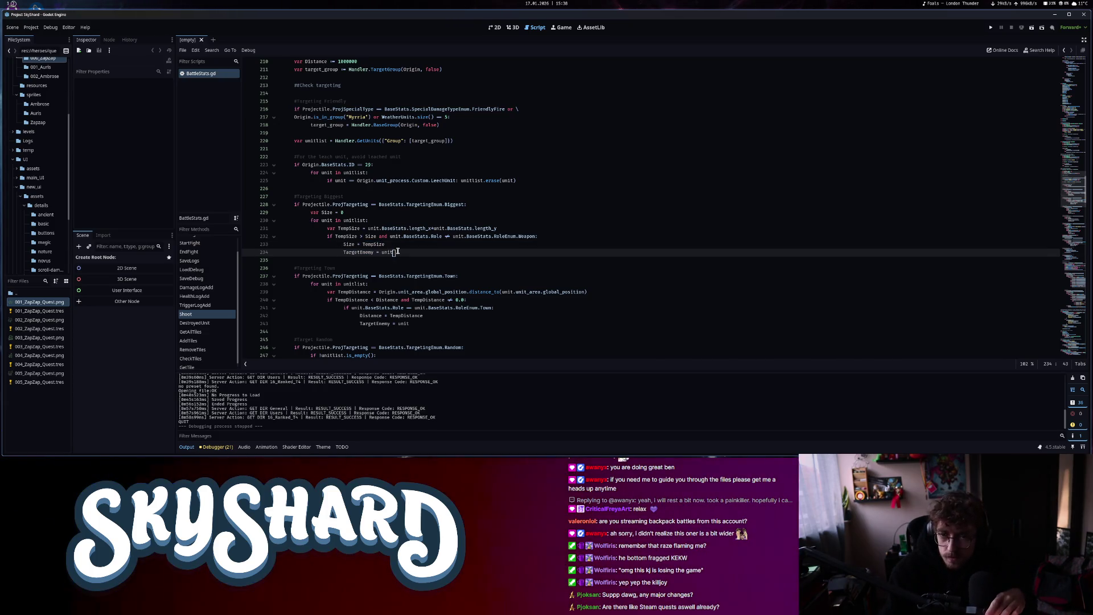
{"action": "left_click", "coordinate": [991, 29]}
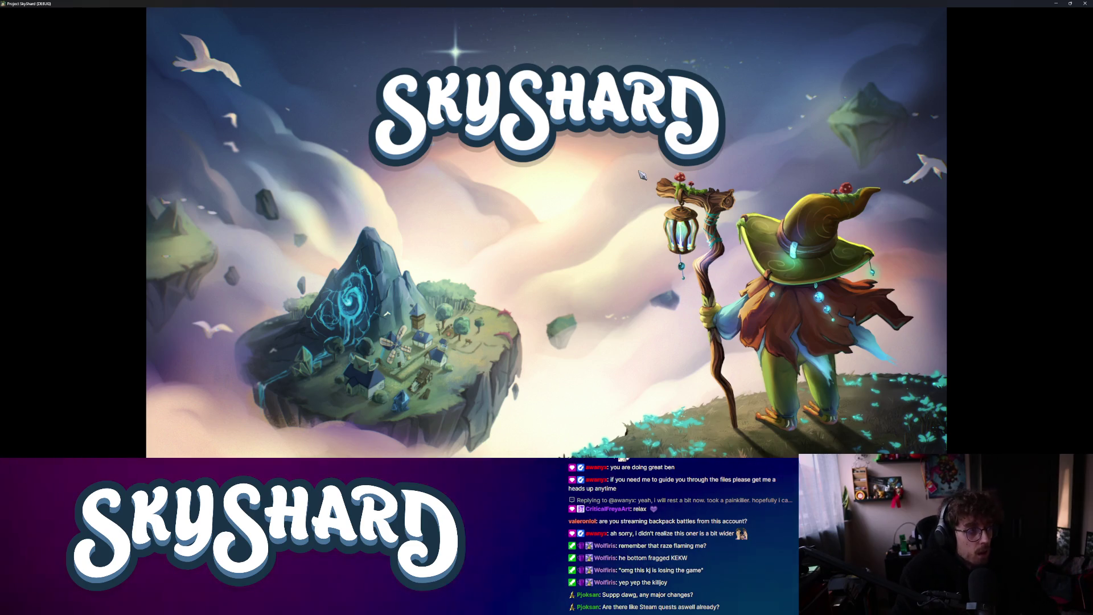
Snap the game beside the editor, toggle dev-mode units and debug panels, then exit via the pause menu
{"action": "key", "text": "super+Right"}
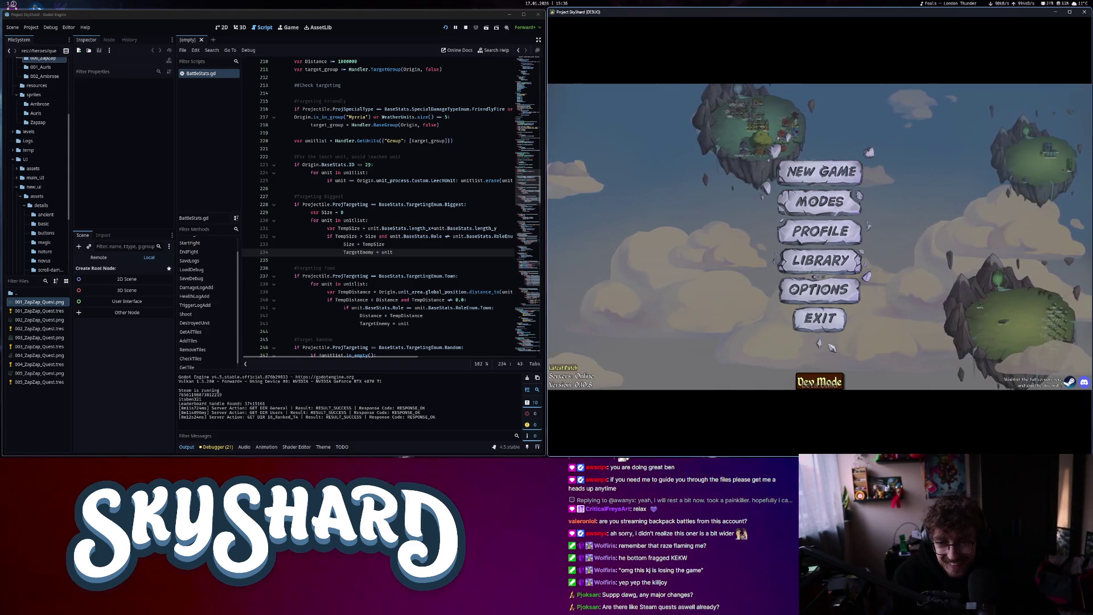
{"action": "left_click", "coordinate": [819, 381]}
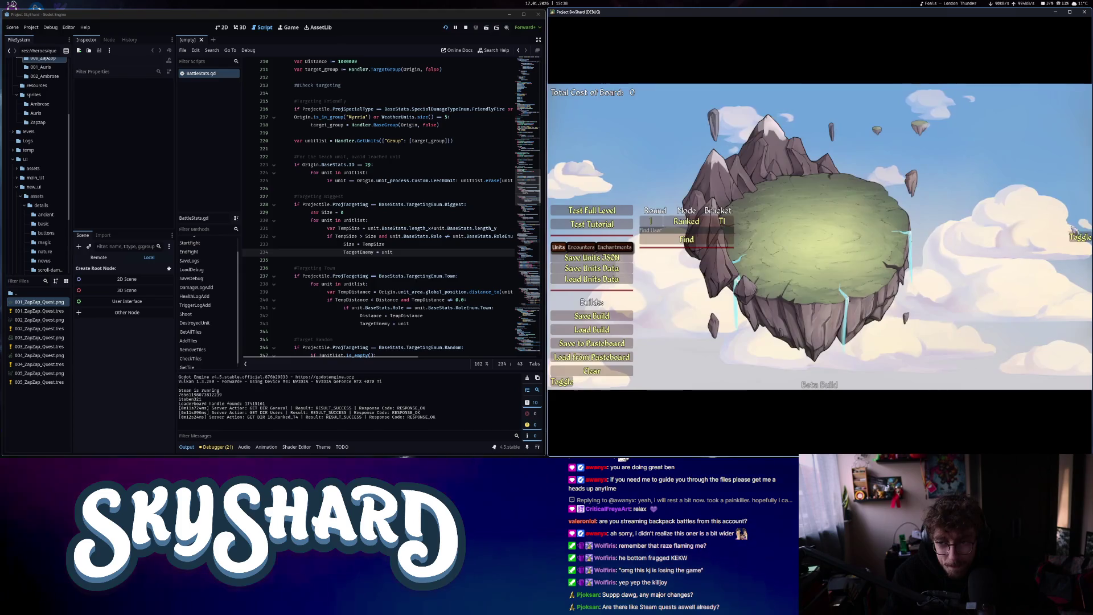
{"action": "left_click", "coordinate": [1077, 238]}
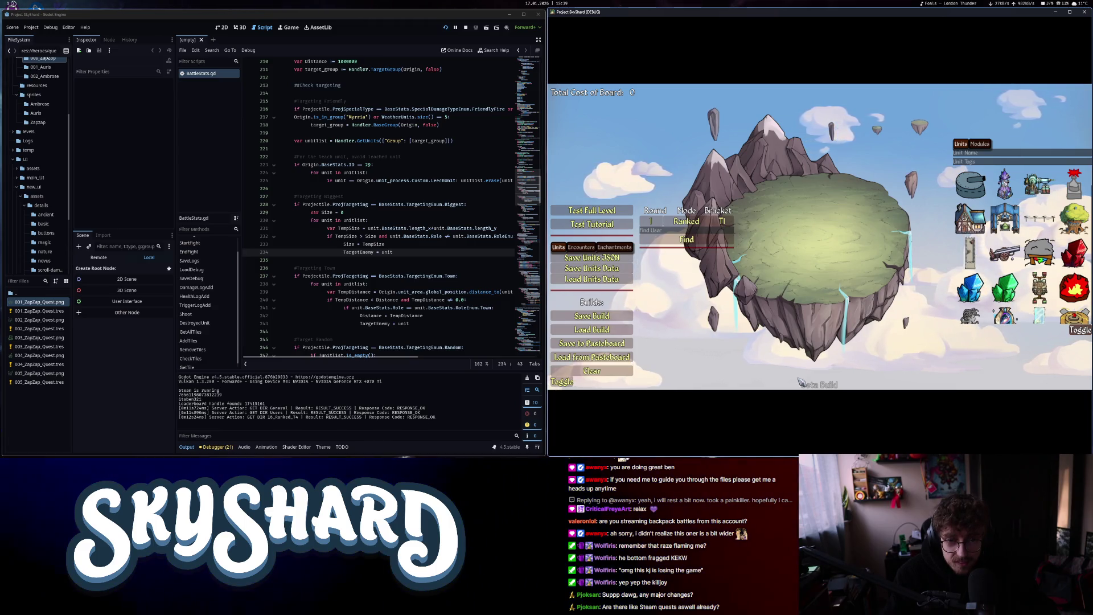
{"action": "left_click", "coordinate": [1069, 331]}
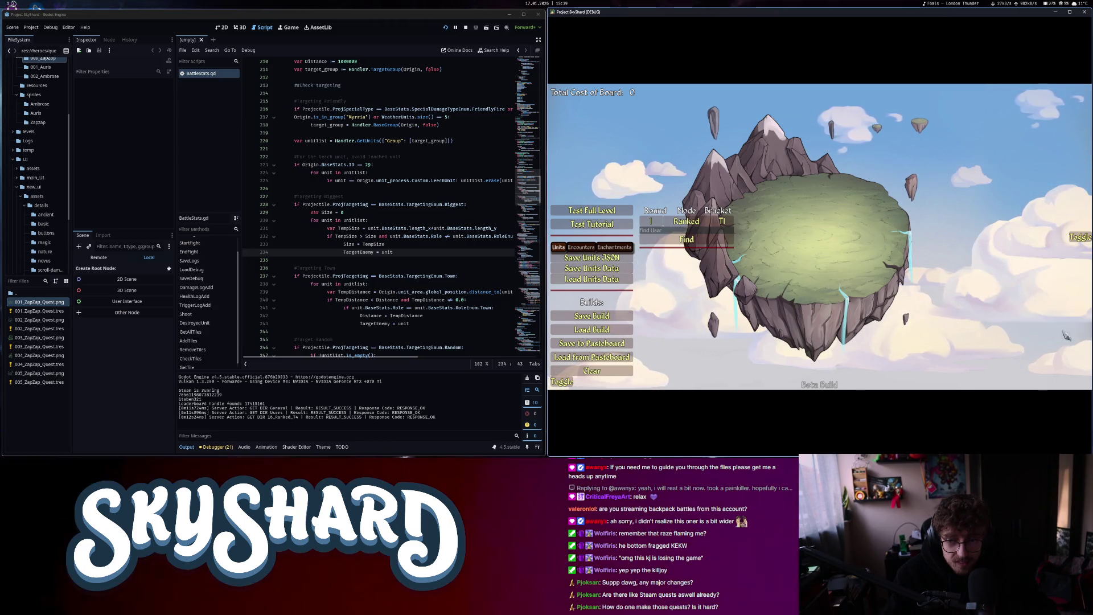
{"action": "left_click", "coordinate": [563, 383]}
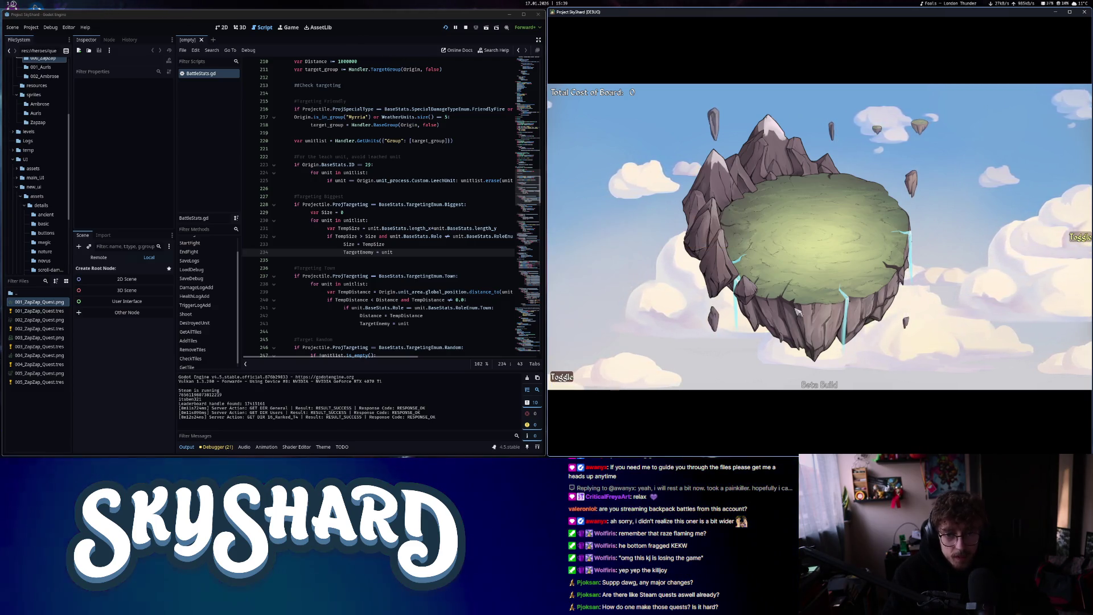
{"action": "key", "text": "Escape"}
{"action": "left_click", "coordinate": [821, 349]}
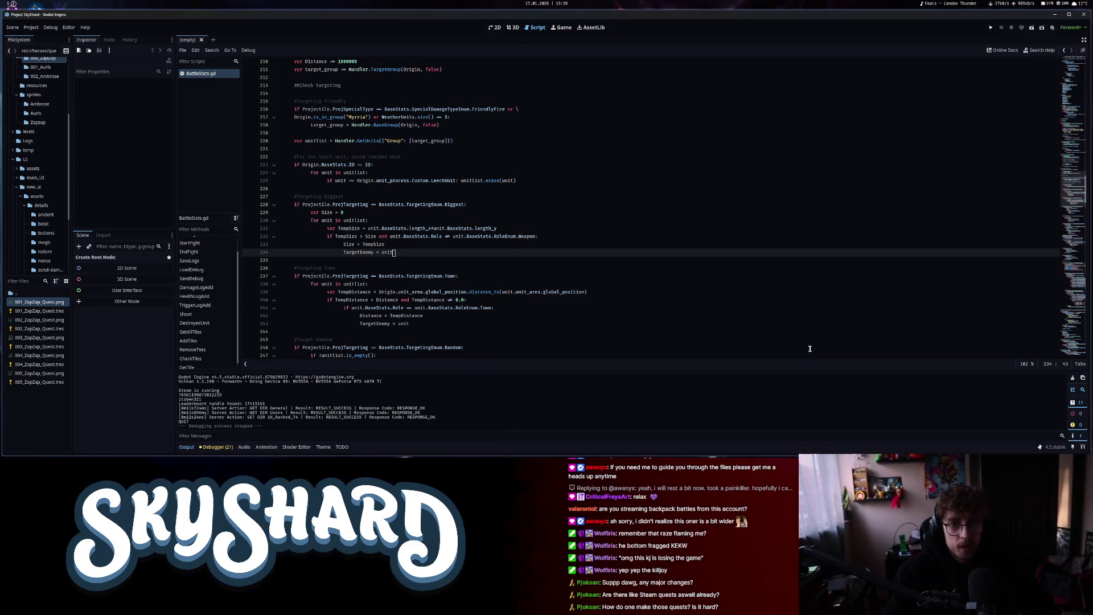
In the 2D workspace, open the Dev_UI scene through the quick scene search
{"action": "left_click", "coordinate": [497, 29]}
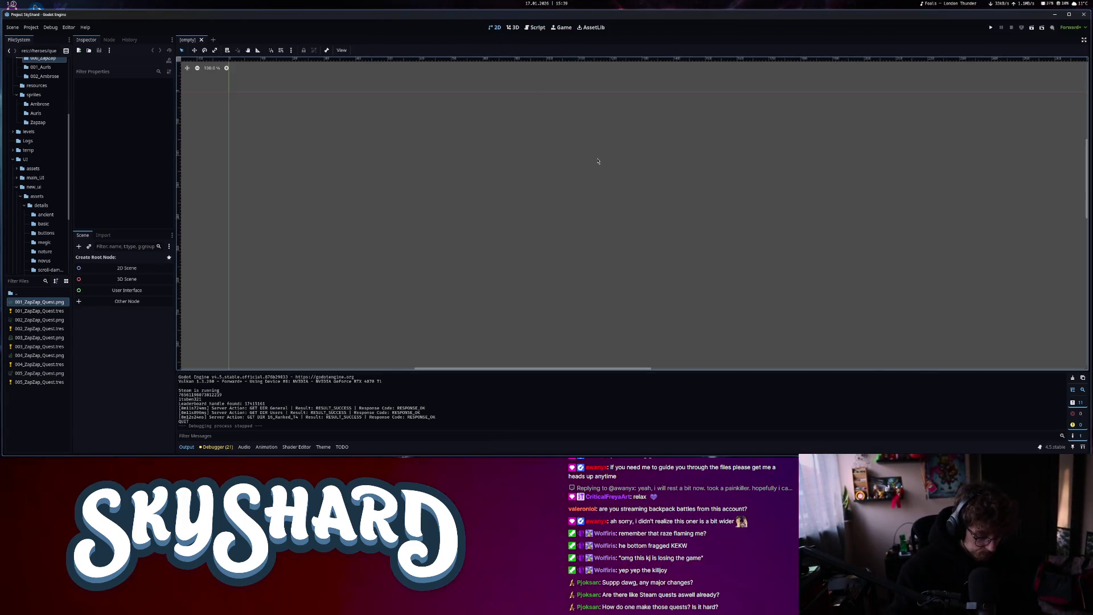
{"action": "key", "text": "ctrl+alt+o"}
{"action": "type", "text": "devui"}
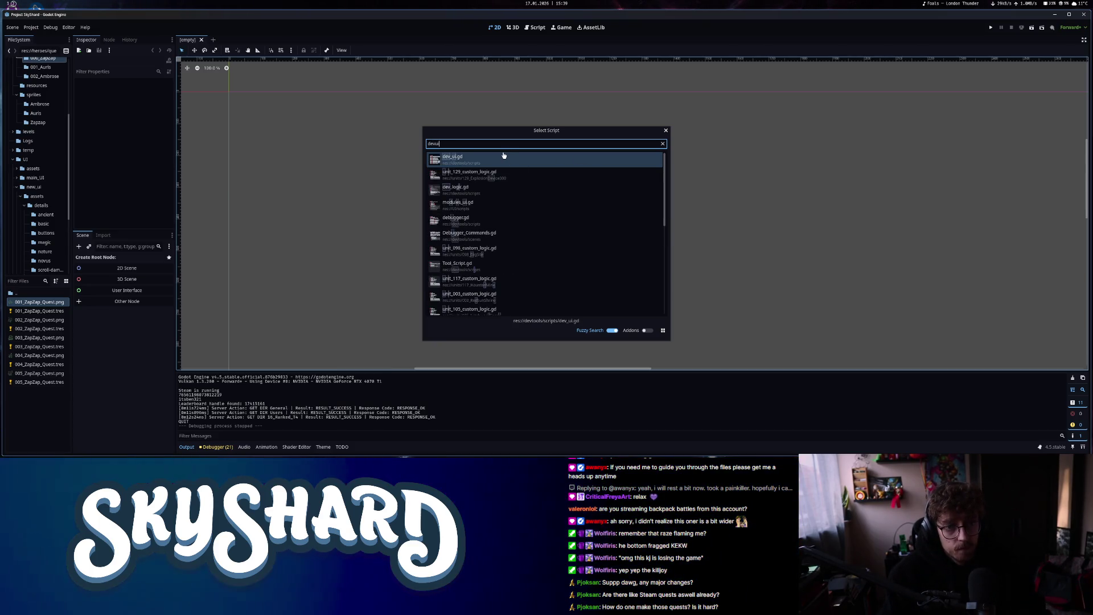
{"action": "key", "text": "BackSpace"}
{"action": "key", "text": "BackSpace"}
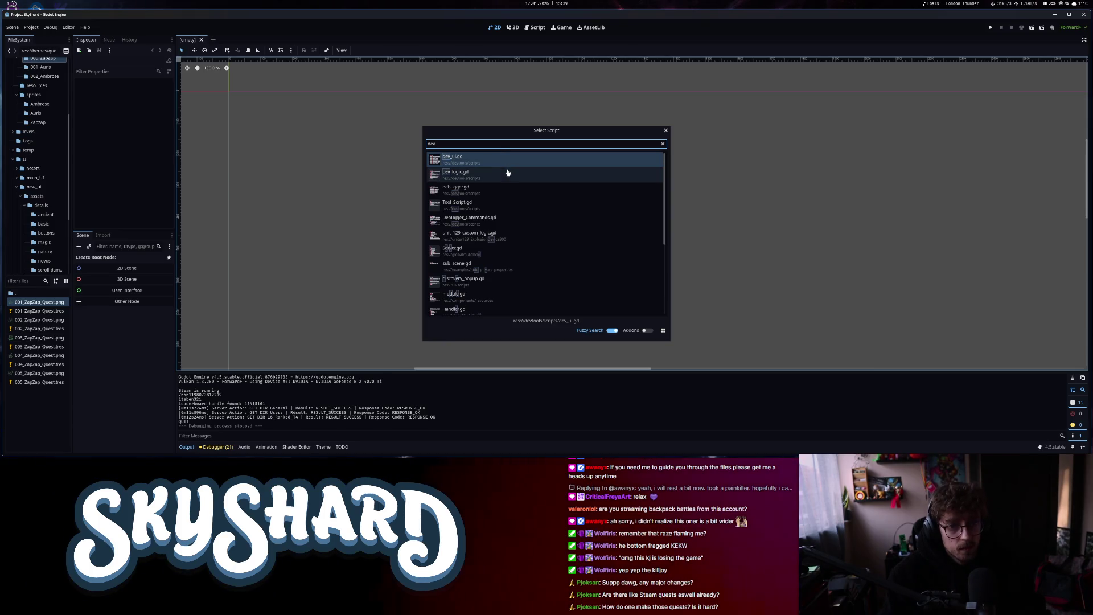
{"action": "key", "text": "Escape"}
{"action": "key", "text": "ctrl+shift+o"}
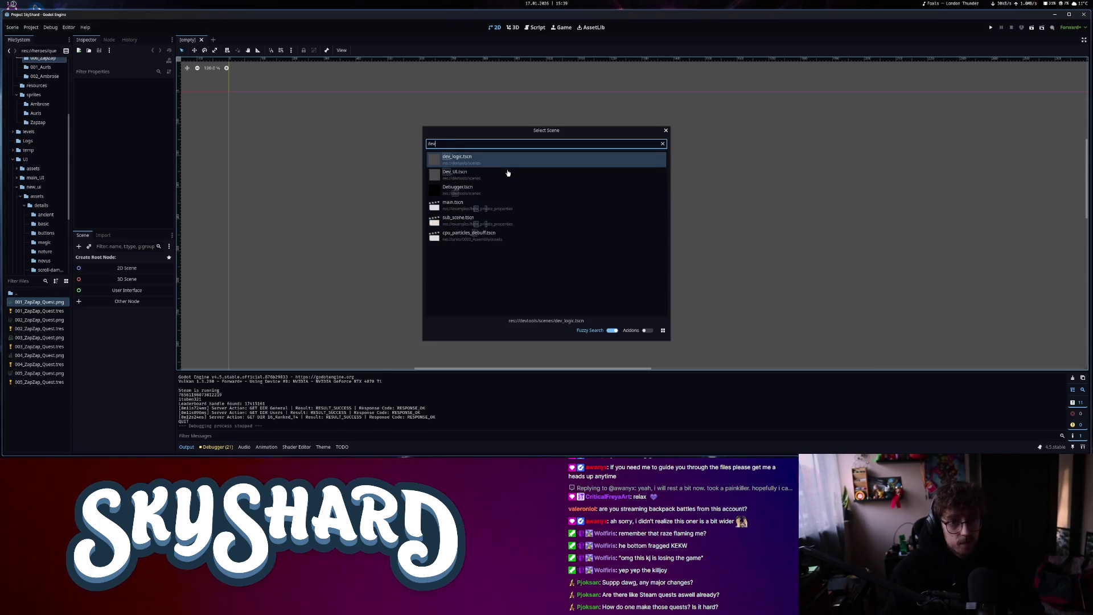
{"action": "double_click", "coordinate": [483, 173]}
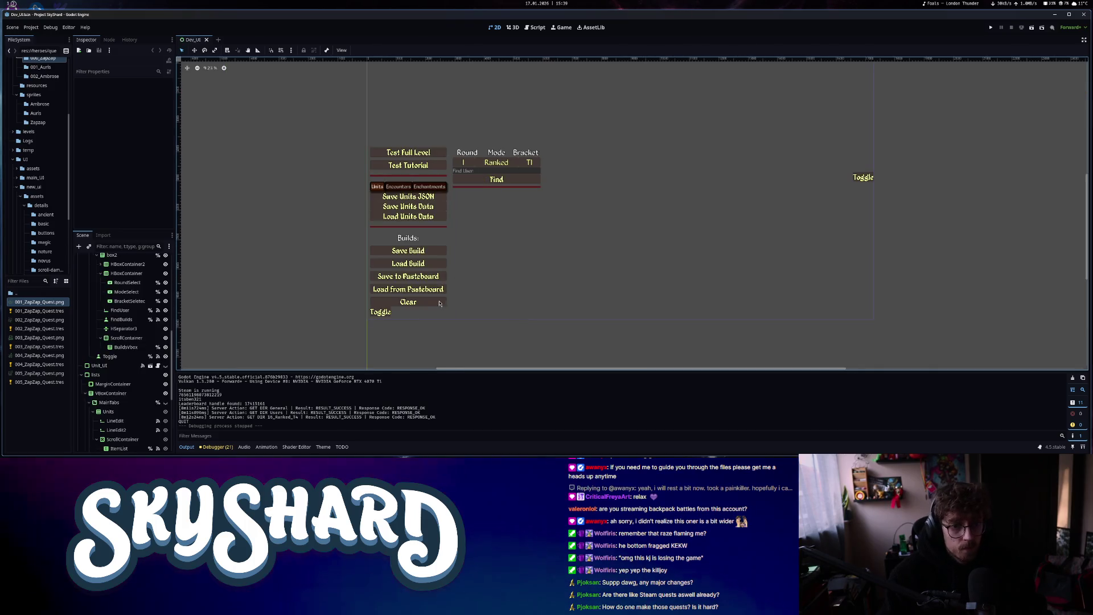
{"action": "left_click", "coordinate": [484, 256]}
{"action": "left_click", "coordinate": [458, 146]}
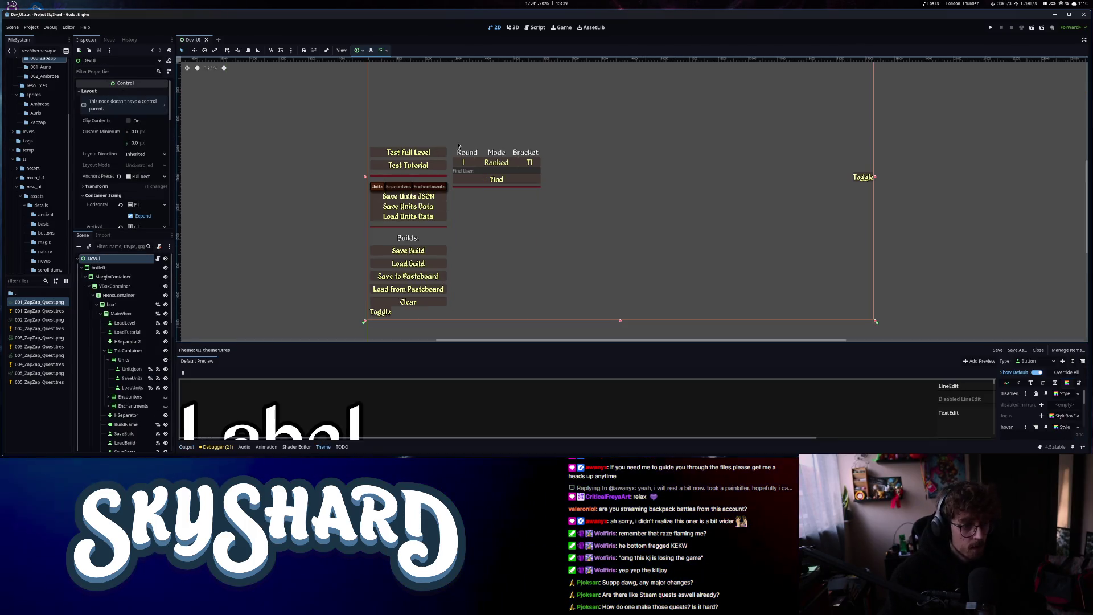
Give the botleft panel's Panel style override a new StyleBoxFlat
{"action": "left_click", "coordinate": [114, 268]}
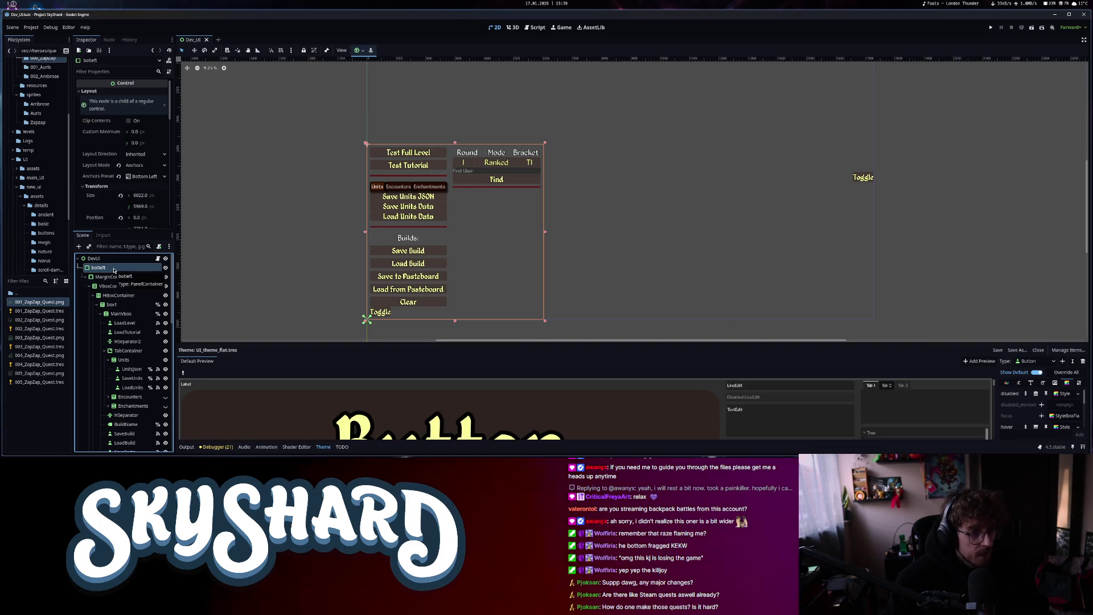
{"action": "scroll", "coordinate": [121, 169], "scroll_direction": "down", "scroll_amount": 2}
{"action": "left_click", "coordinate": [114, 133]}
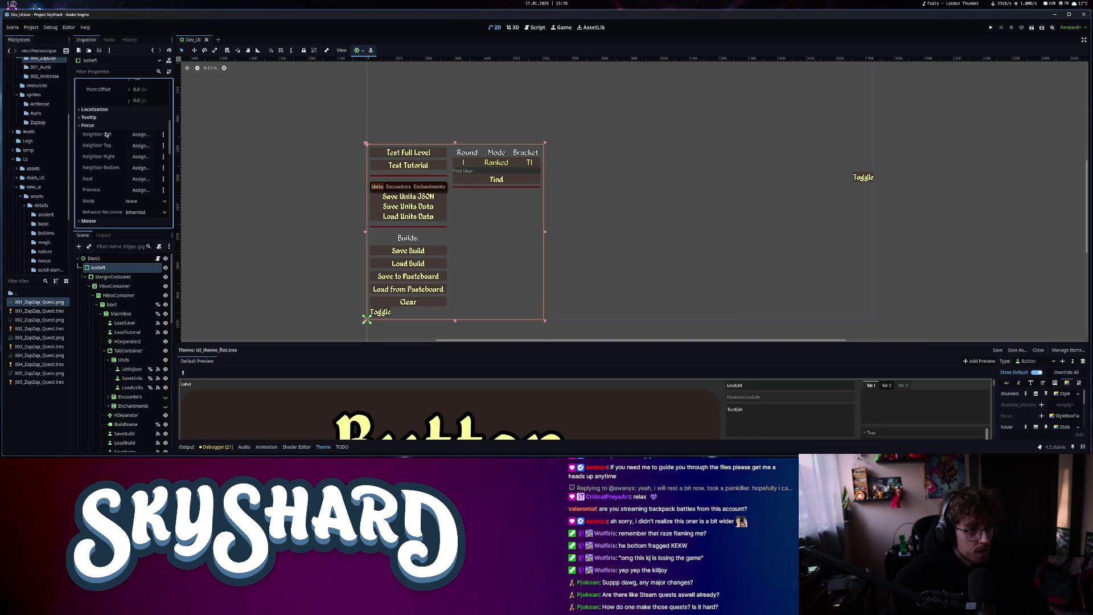
{"action": "left_click", "coordinate": [116, 158]}
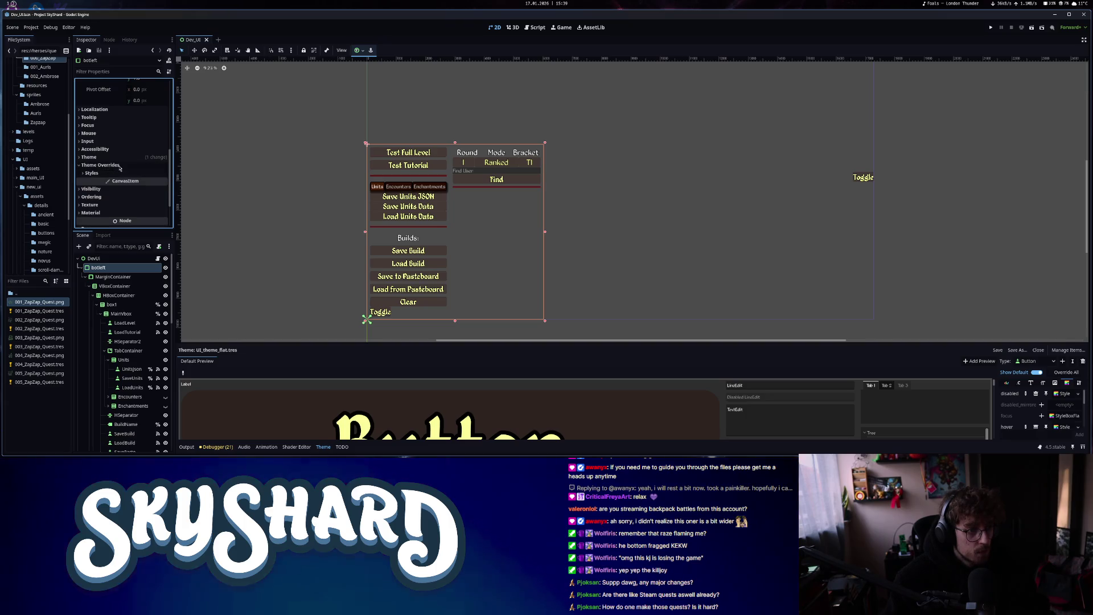
{"action": "left_click", "coordinate": [163, 182]}
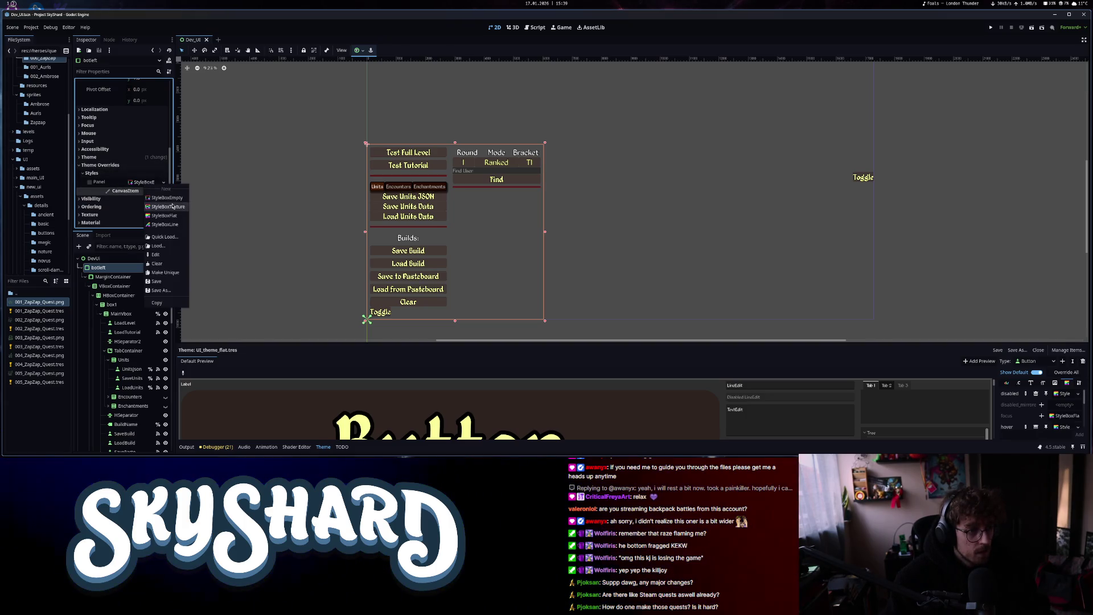
{"action": "left_click", "coordinate": [164, 216]}
Set the botleft StyleBoxFlat's background colour to black
{"action": "left_click", "coordinate": [146, 182]}
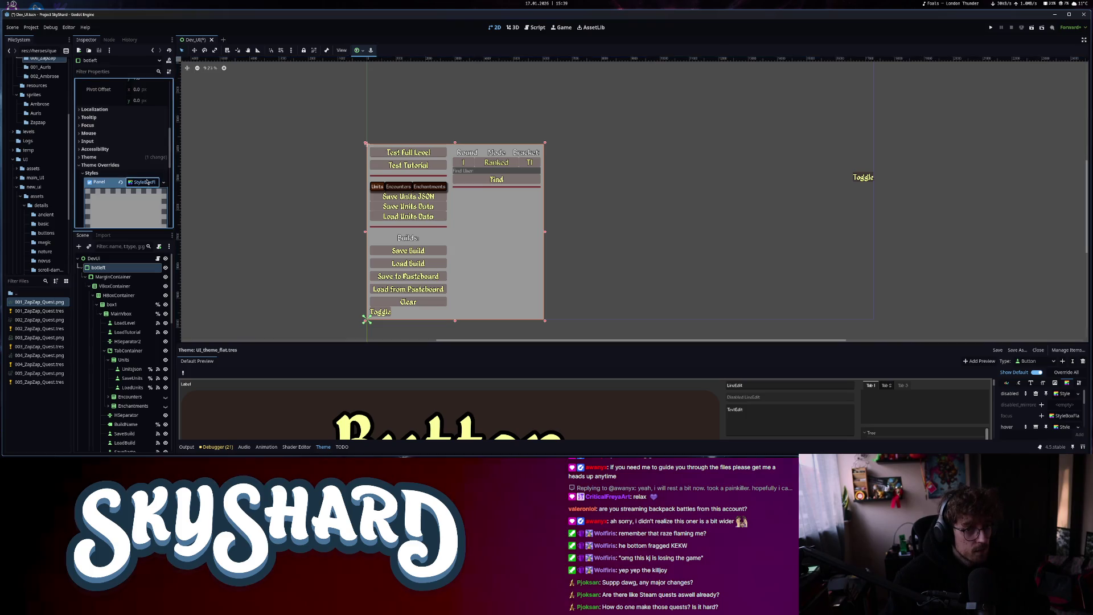
{"action": "scroll", "coordinate": [152, 211], "scroll_direction": "down", "scroll_amount": 3}
{"action": "left_click", "coordinate": [146, 130]}
{"action": "mouse_move", "coordinate": [182, 267]}
{"action": "left_mouse_down"}
{"action": "mouse_move", "coordinate": [110, 290]}
{"action": "mouse_move", "coordinate": [127, 291]}
{"action": "left_mouse_up"}
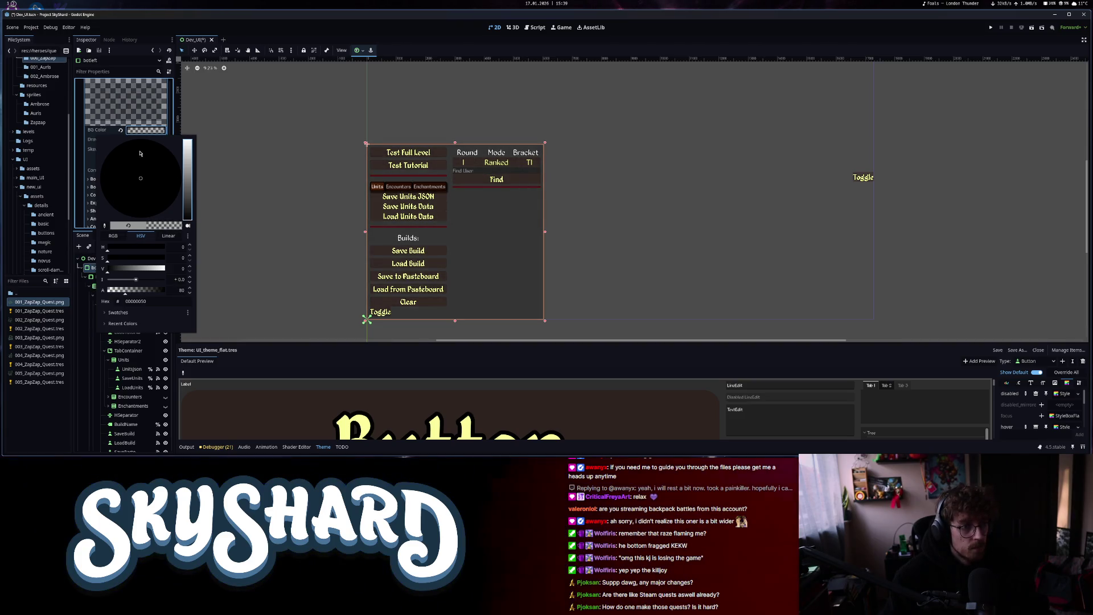
{"action": "left_click", "coordinate": [189, 376]}
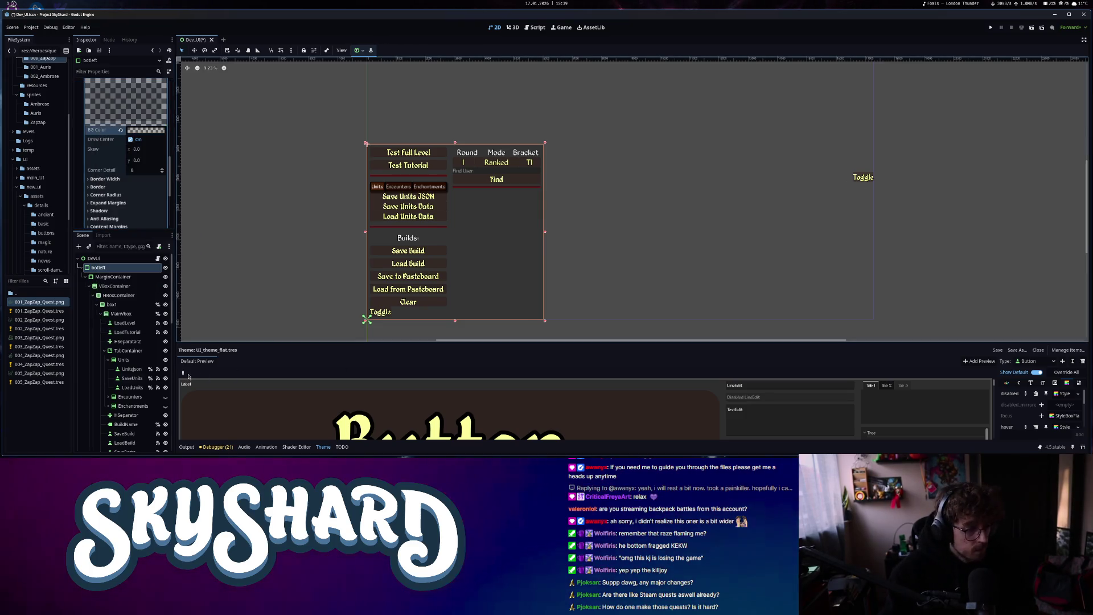
{"action": "scroll", "coordinate": [128, 366], "scroll_direction": "down", "scroll_amount": 5}
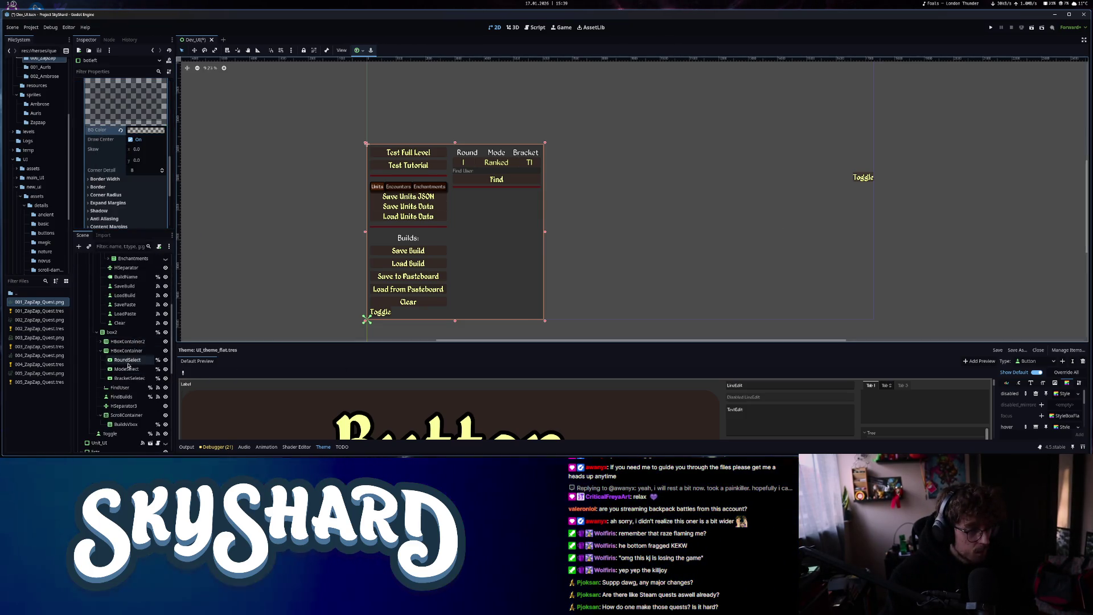
{"action": "scroll", "coordinate": [128, 366], "scroll_direction": "down", "scroll_amount": 4}
Add a new StyleBoxFlat Panel override to the lists node and save Dev_UI with Ctrl+S
{"action": "left_click", "coordinate": [109, 354]}
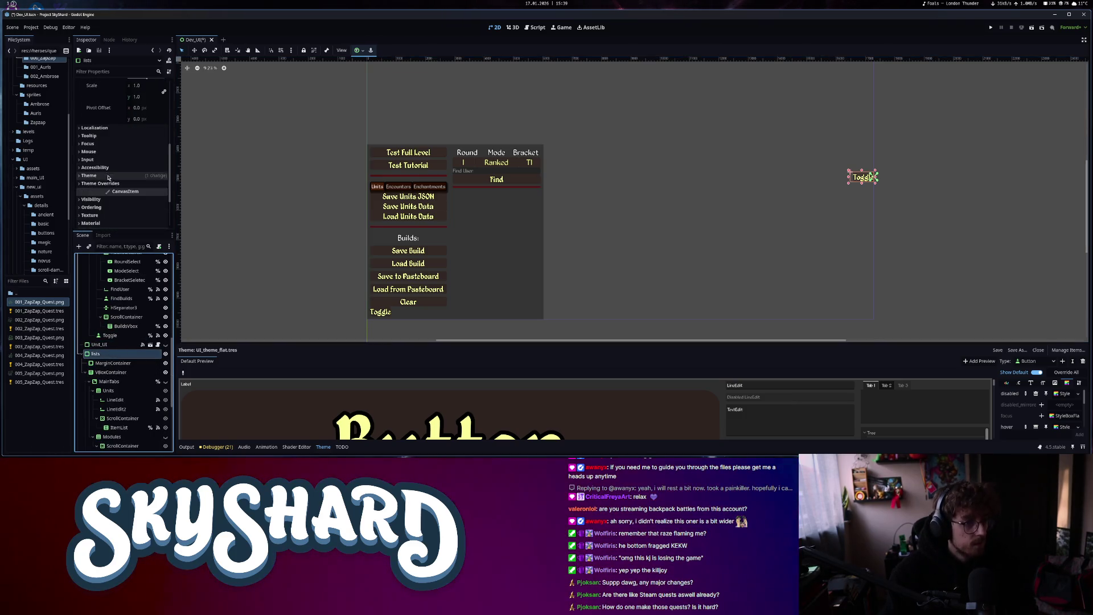
{"action": "scroll", "coordinate": [120, 405], "scroll_direction": "down", "scroll_amount": 5}
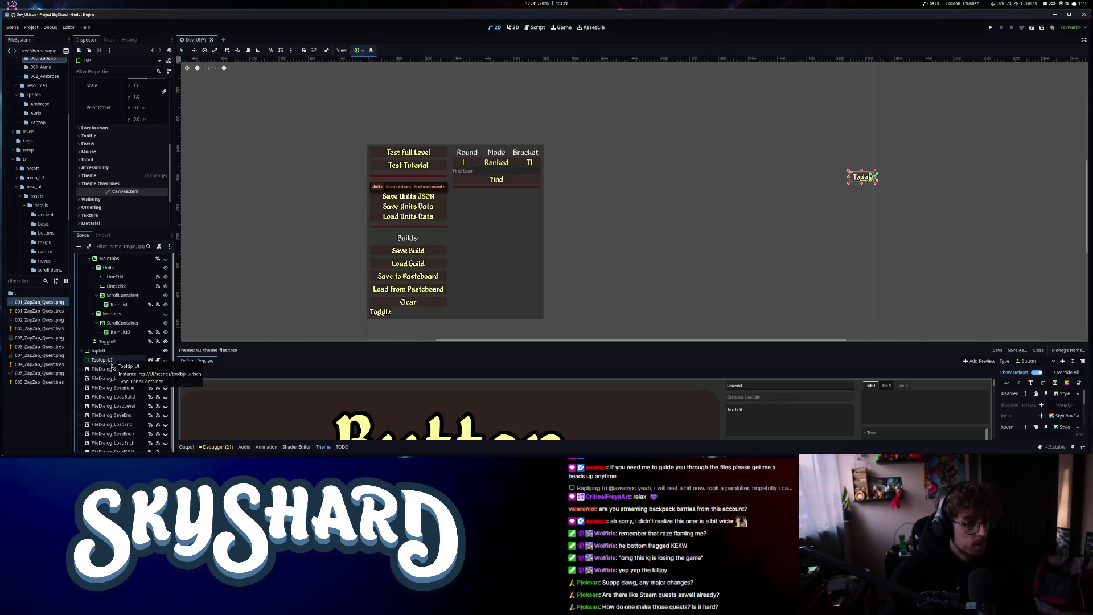
{"action": "scroll", "coordinate": [108, 366], "scroll_direction": "up", "scroll_amount": 5}
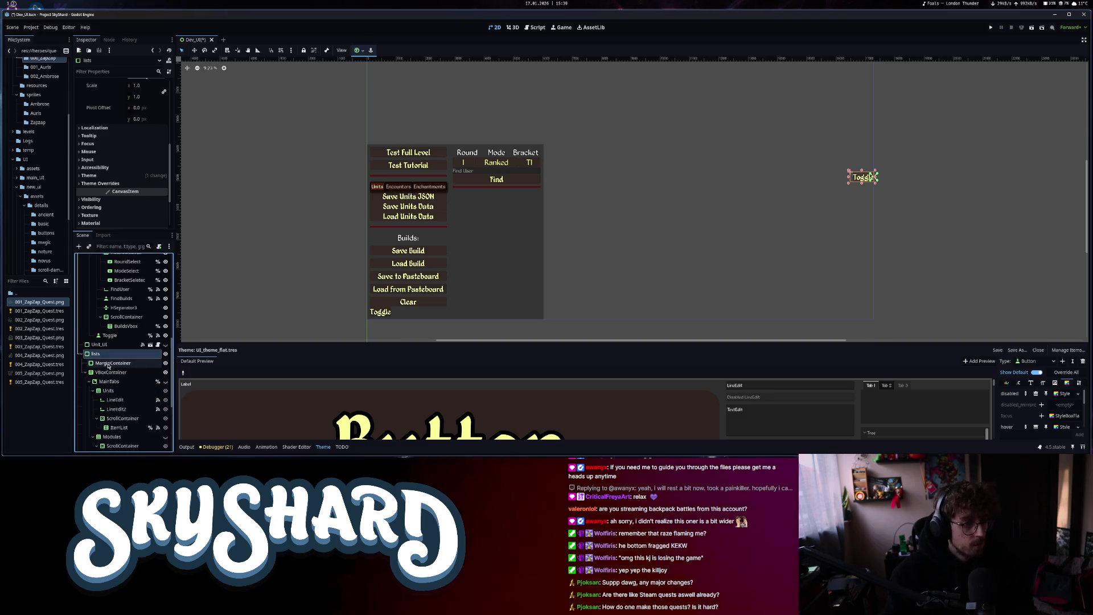
{"action": "left_click", "coordinate": [111, 176]}
{"action": "left_click", "coordinate": [111, 190]}
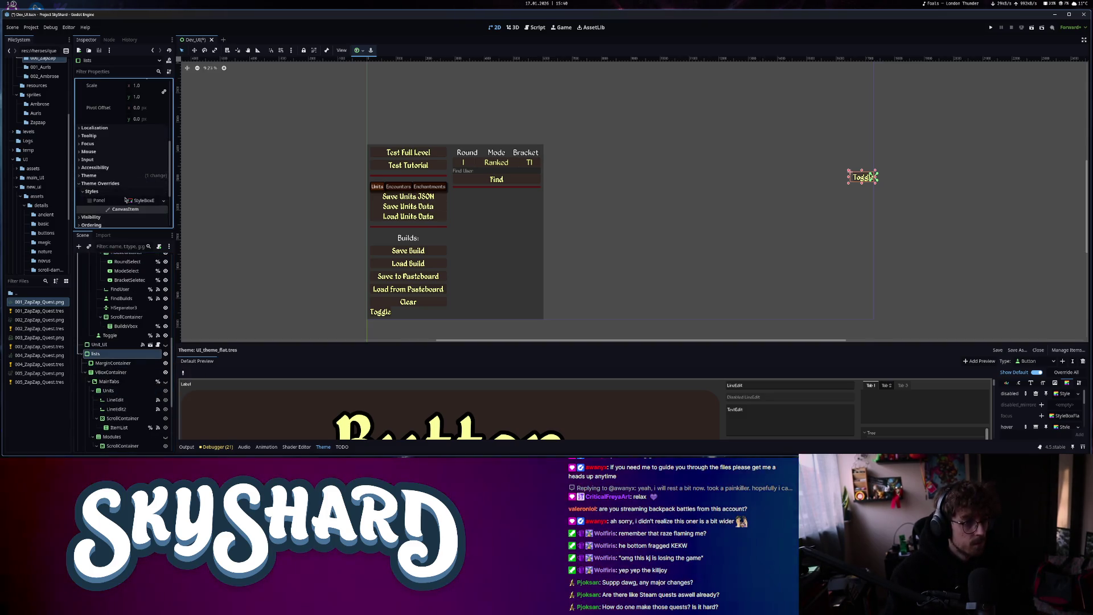
{"action": "left_click", "coordinate": [146, 200]}
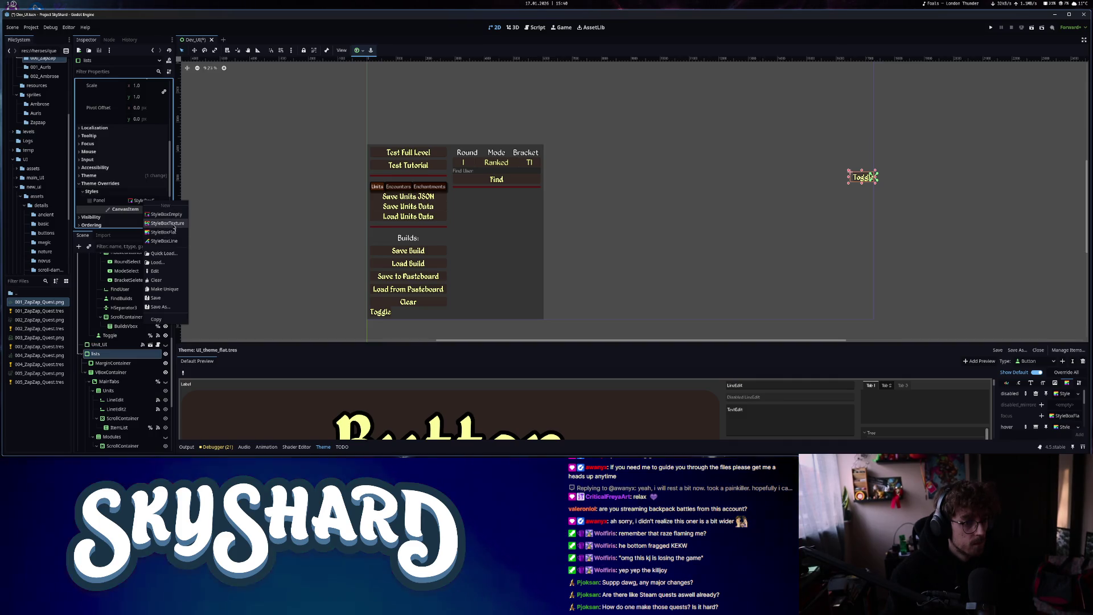
{"action": "left_click", "coordinate": [172, 232]}
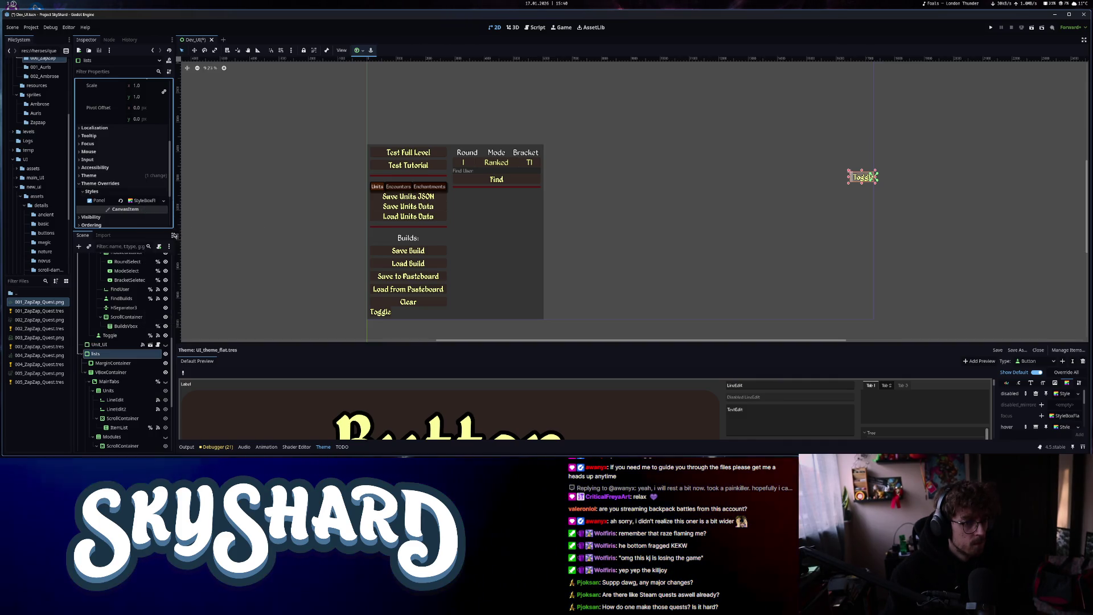
{"action": "left_click", "coordinate": [141, 211]}
{"action": "left_click", "coordinate": [140, 189]}
{"action": "left_click", "coordinate": [140, 189]}
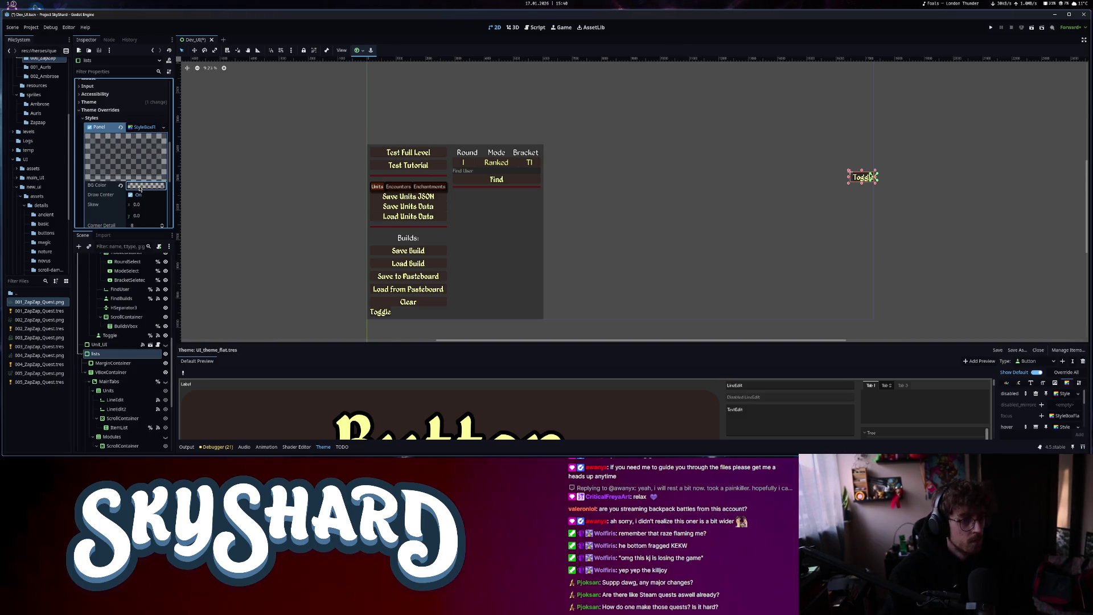
{"action": "key", "text": "ctrl+s"}
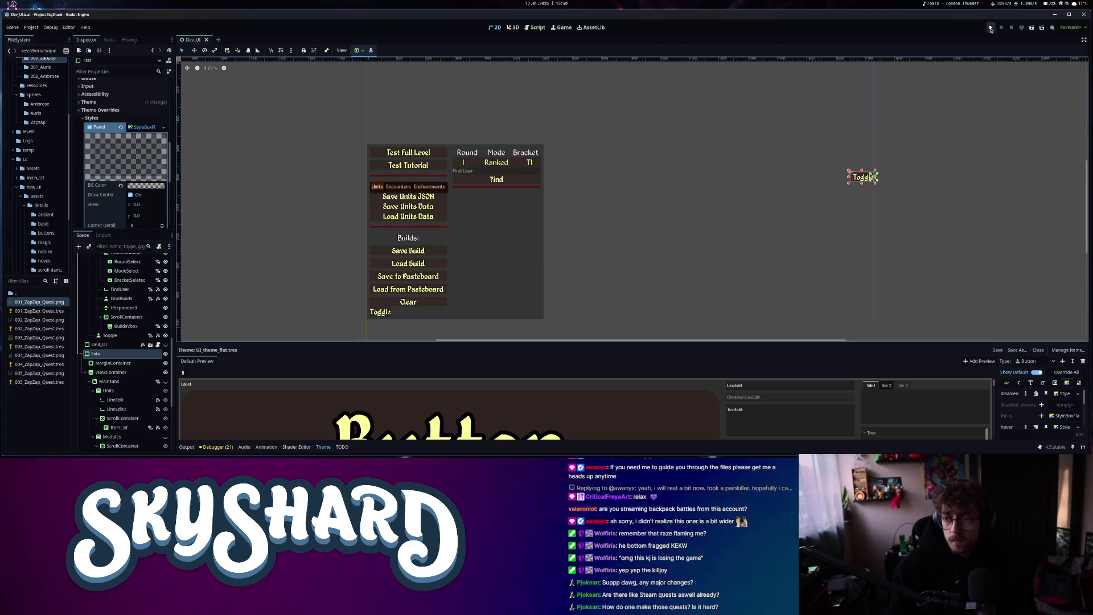
Run SkyShard, snap its window to the right half, and open the dev-mode board
{"action": "left_click", "coordinate": [990, 29]}
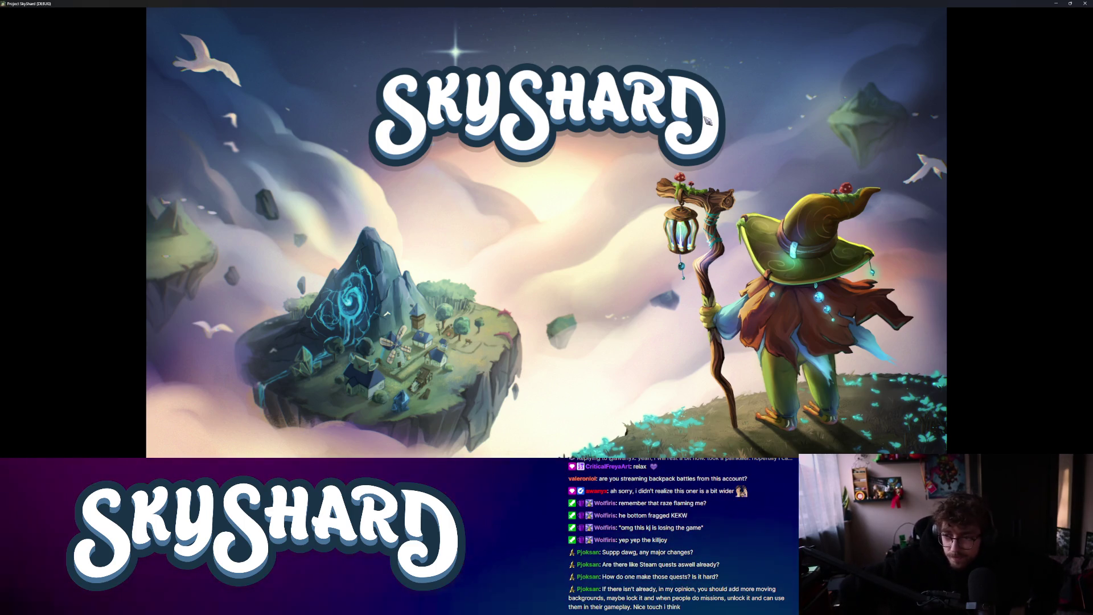
{"action": "key", "text": "super+Right"}
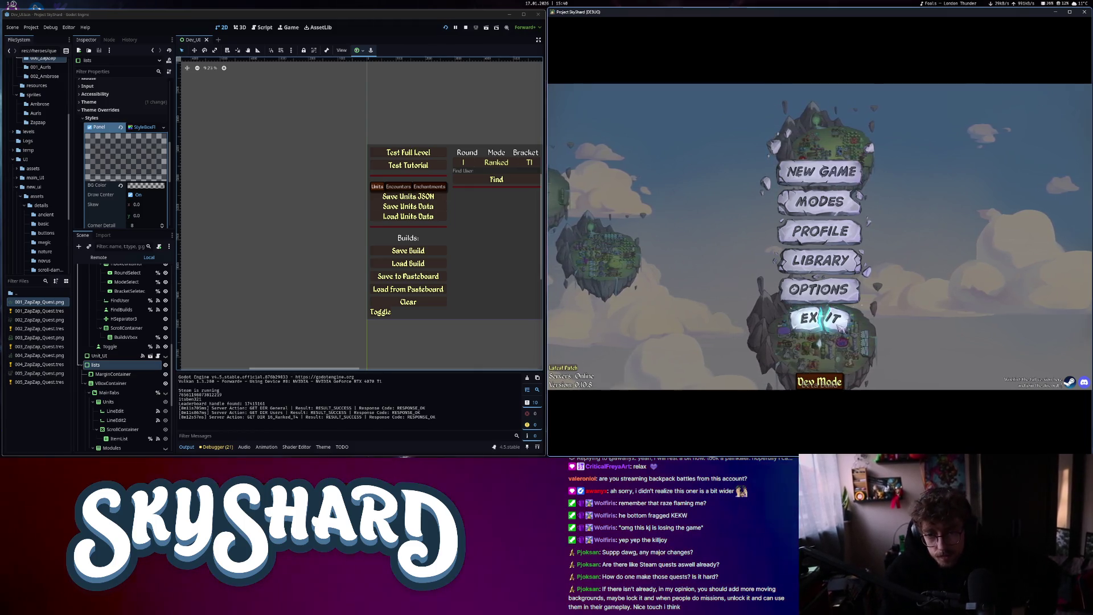
{"action": "left_click", "coordinate": [820, 381]}
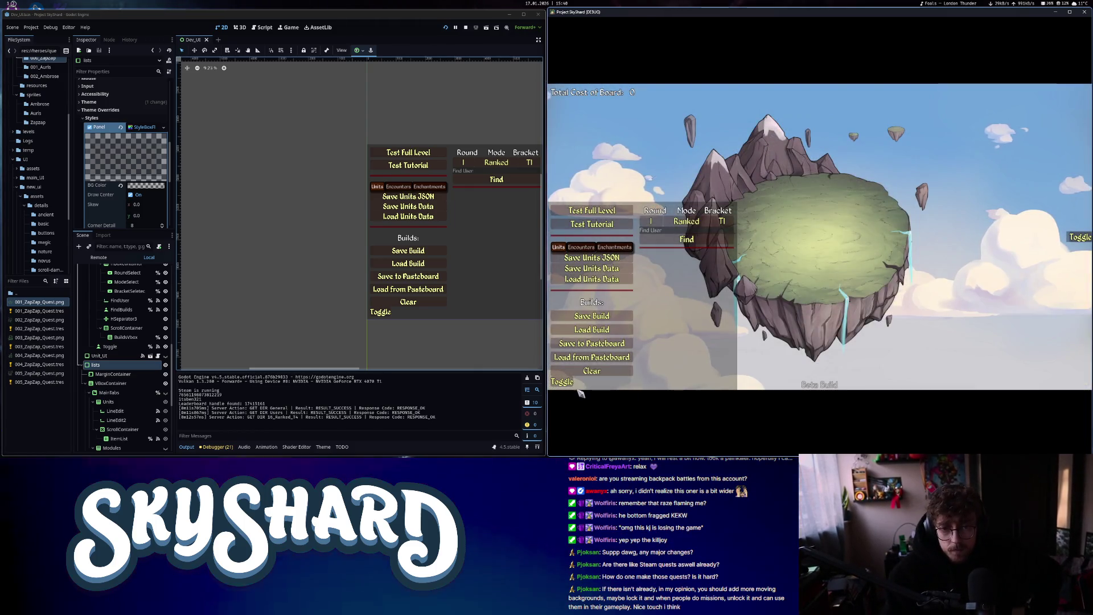
Place three blue buildings and two wooden units on the island, hiding then restoring the dev panel
{"action": "left_click", "coordinate": [561, 381]}
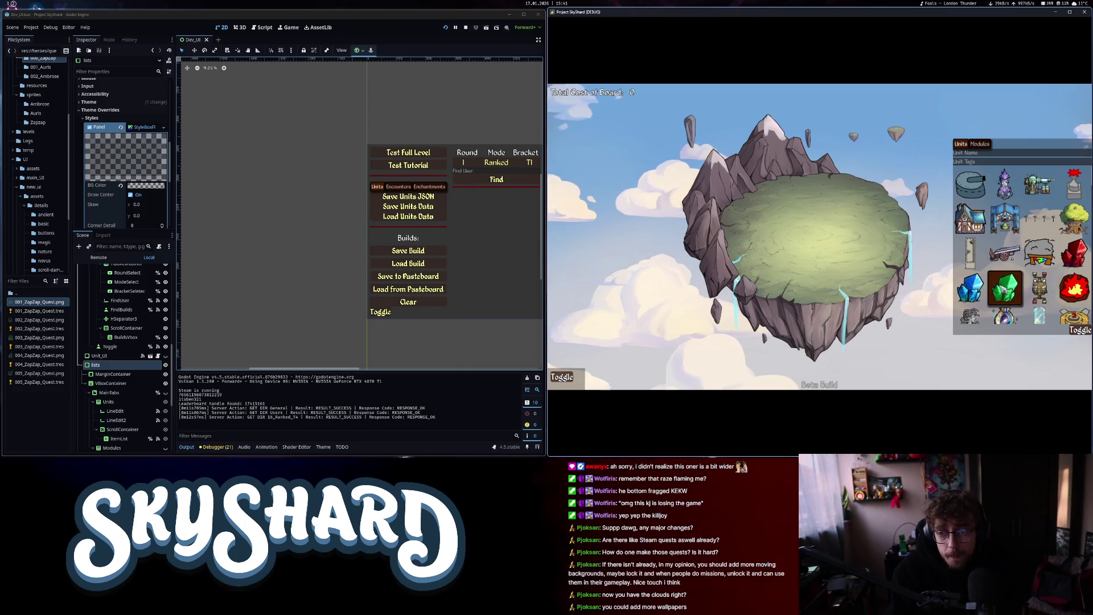
{"action": "left_click", "coordinate": [773, 230]}
{"action": "left_click", "coordinate": [807, 231]}
{"action": "left_click_drag", "start_coordinate": [807, 233], "coordinate": [860, 235]}
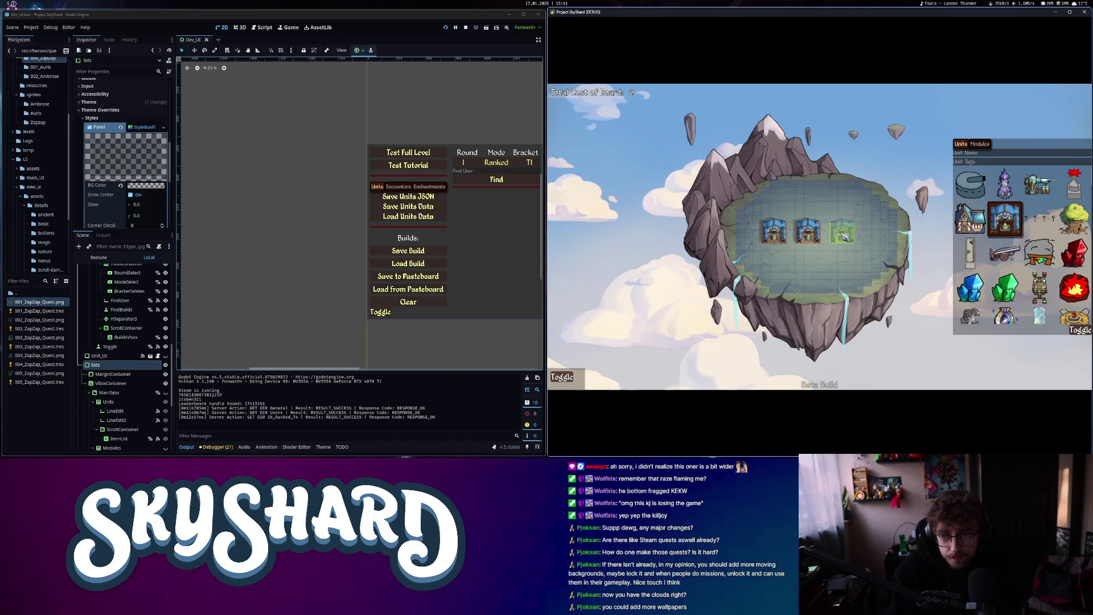
{"action": "left_click", "coordinate": [842, 233]}
{"action": "left_click", "coordinate": [971, 250]}
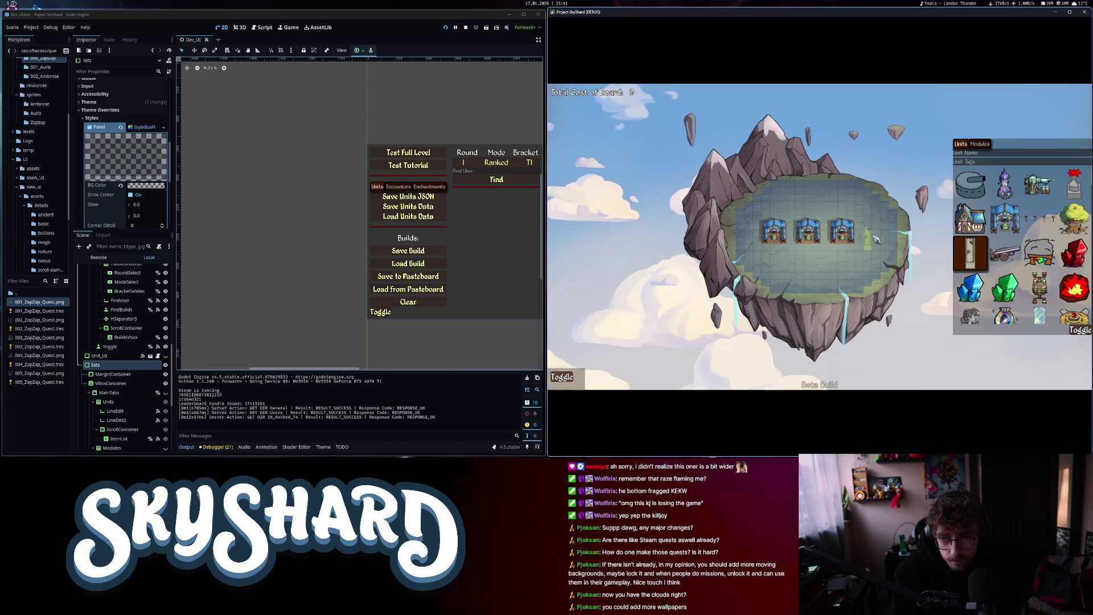
{"action": "left_click", "coordinate": [882, 238]}
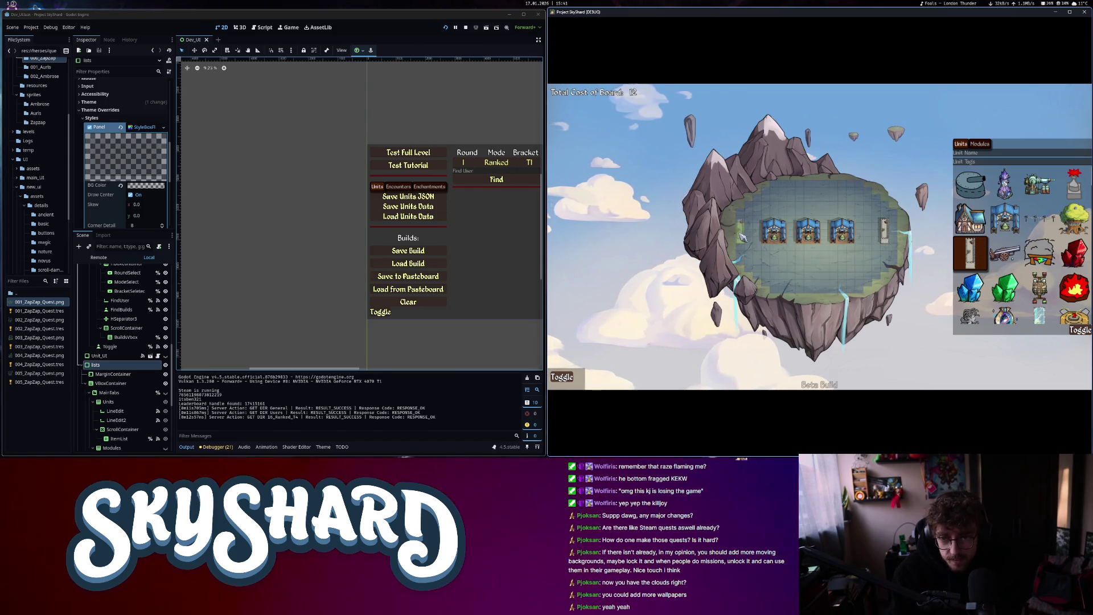
{"action": "left_click", "coordinate": [742, 238]}
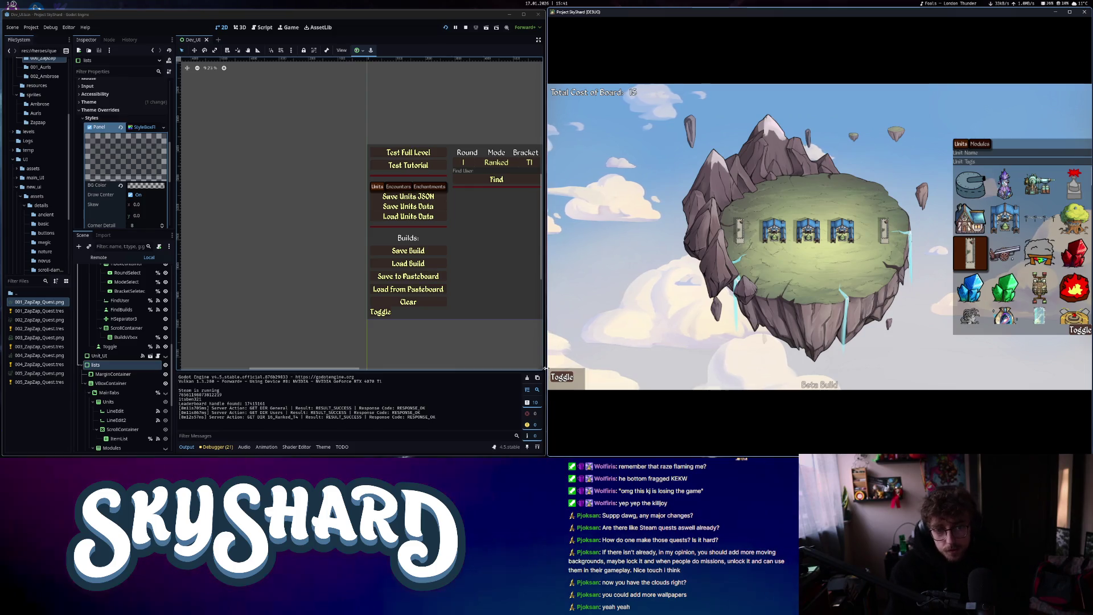
{"action": "key", "text": "F1"}
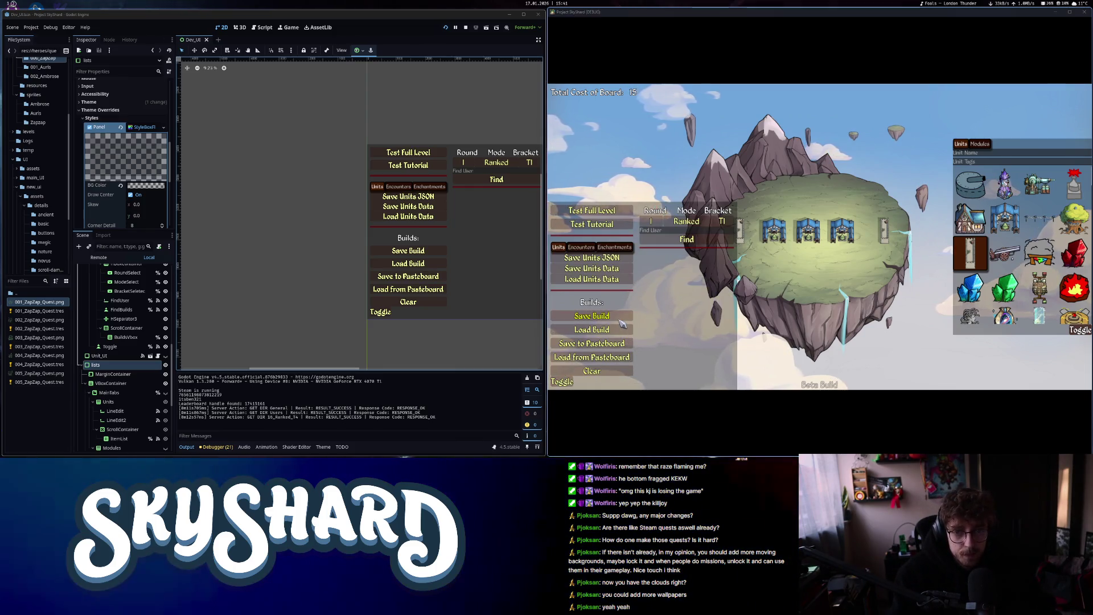
Save the board as a build, overwriting temp/trees.build
{"action": "left_click", "coordinate": [619, 318]}
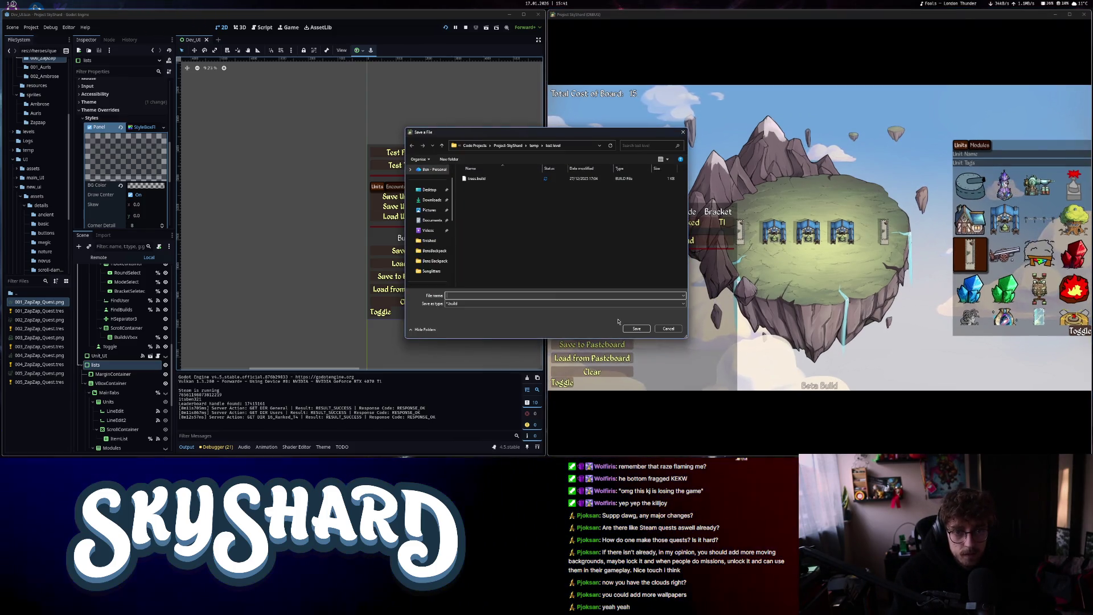
{"action": "left_click", "coordinate": [533, 145]}
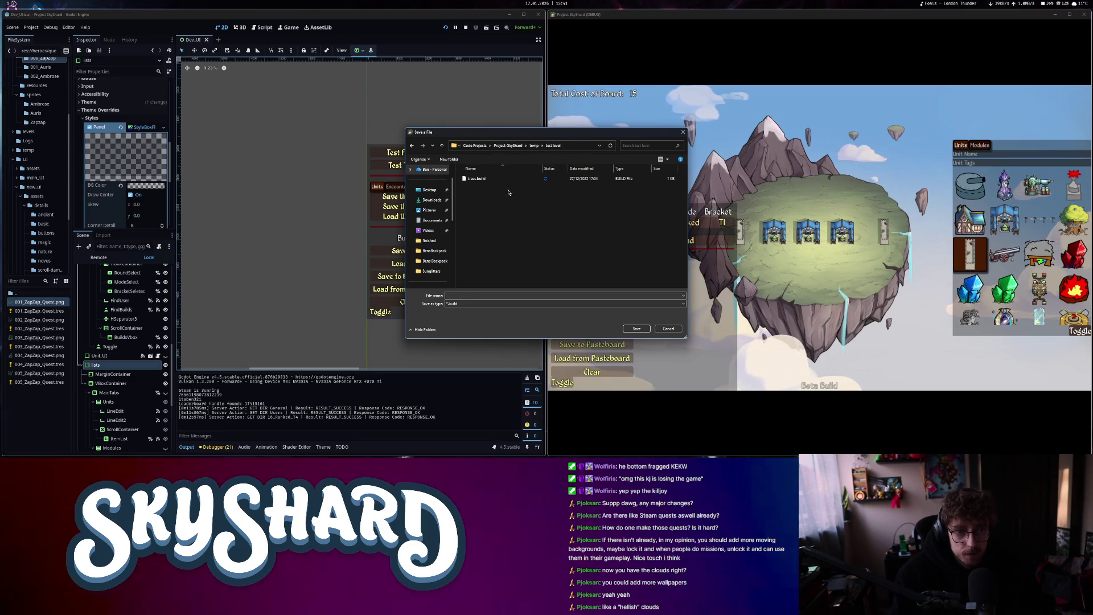
{"action": "double_click", "coordinate": [501, 178]}
{"action": "left_click", "coordinate": [569, 251]}
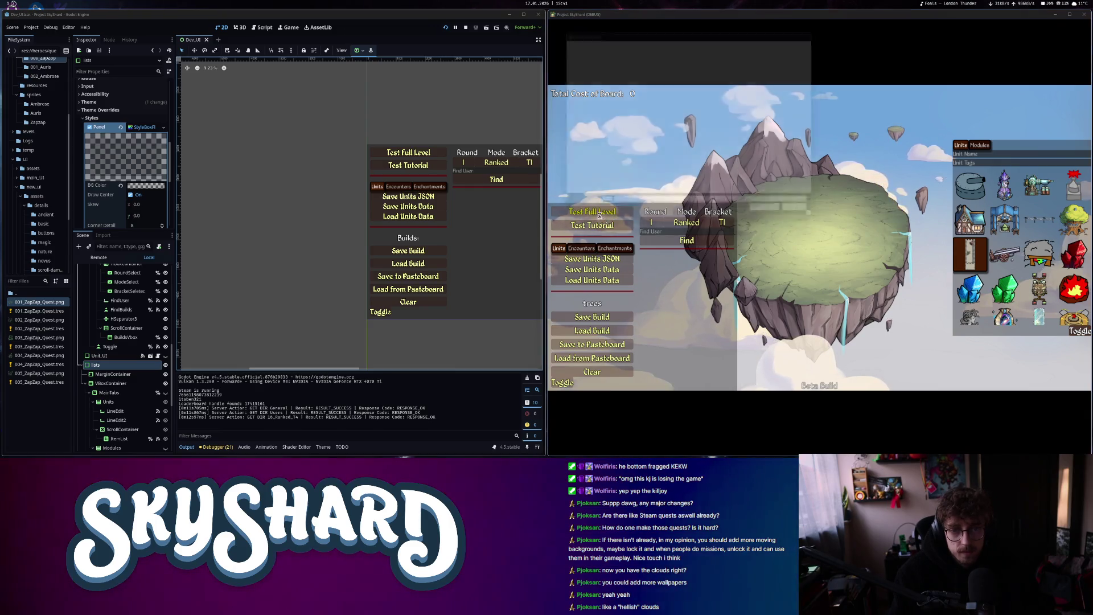
Start Test Full Level using the temp > test level folder
{"action": "left_click", "coordinate": [592, 280]}
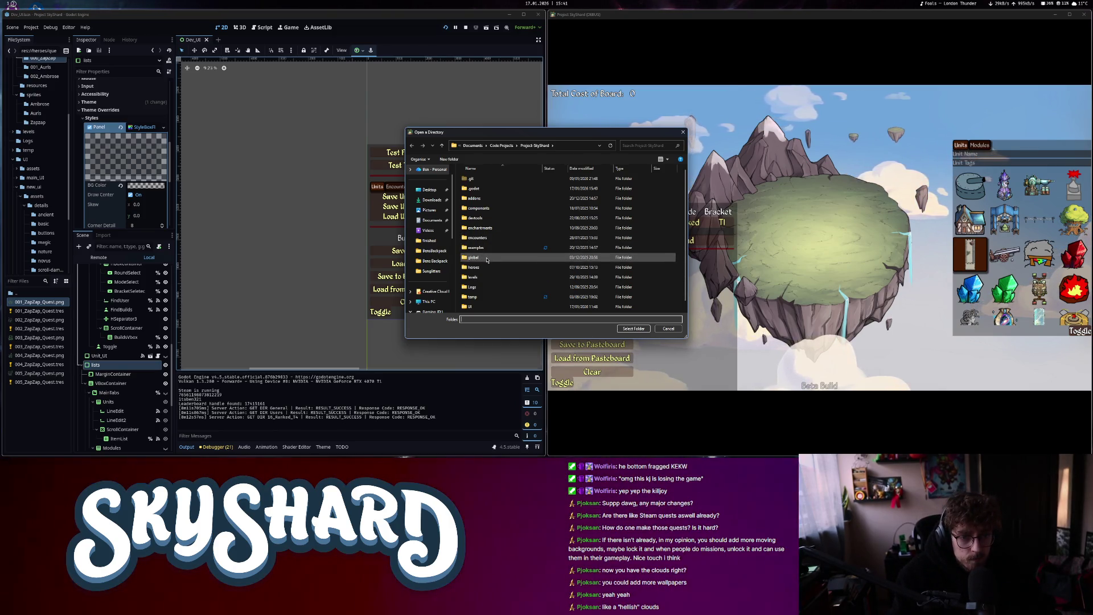
{"action": "double_click", "coordinate": [474, 296]}
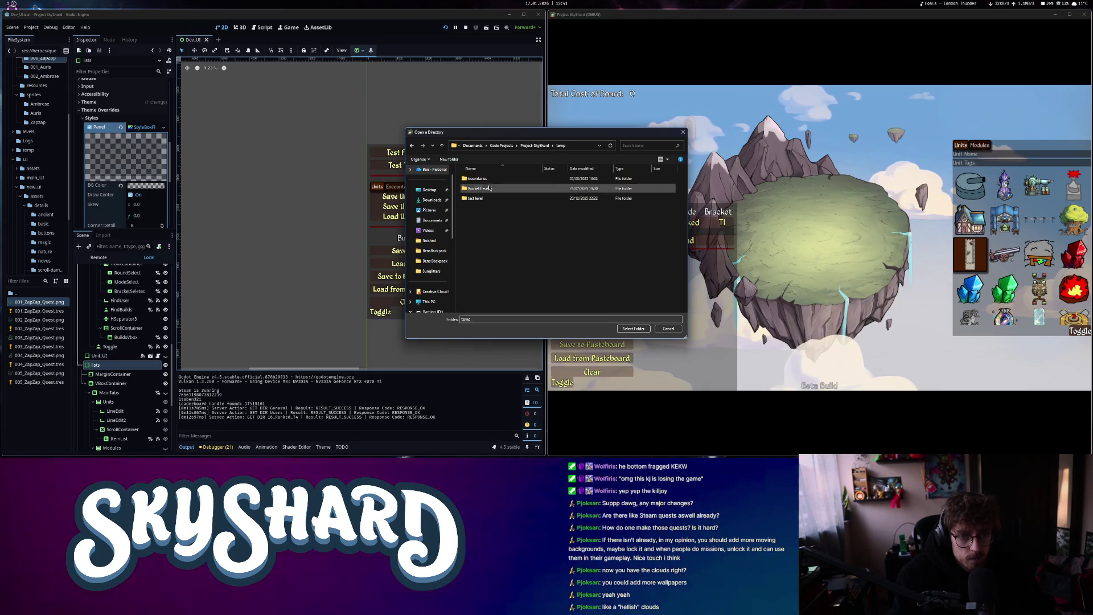
{"action": "left_click", "coordinate": [488, 198]}
{"action": "left_click", "coordinate": [634, 328]}
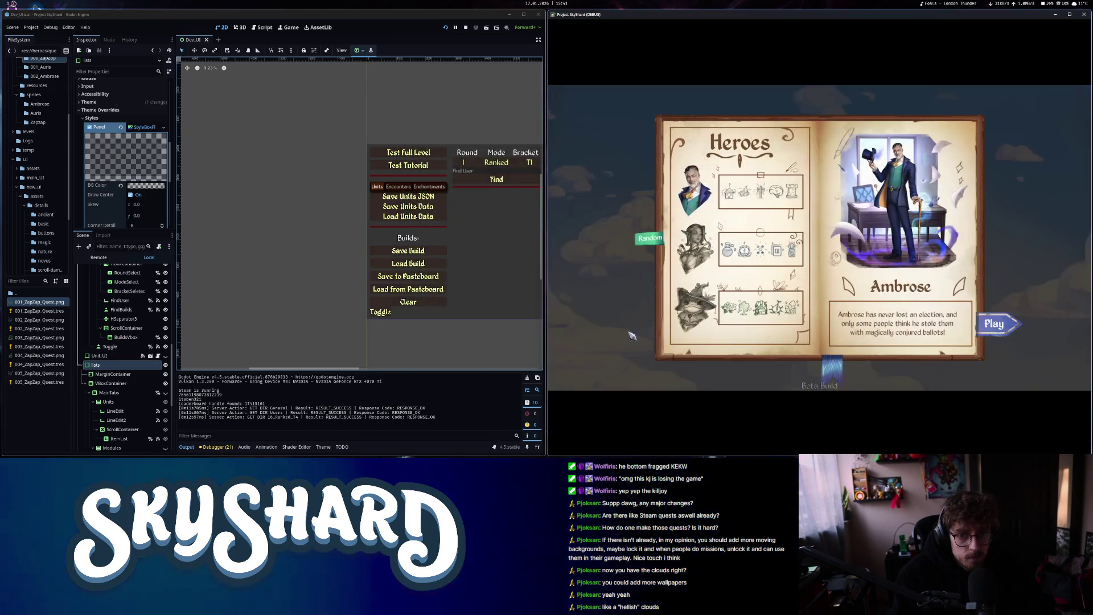
Play as Ambrose, look up 'unit rocket' and spawn unit 31 in the console, then close it
{"action": "left_click", "coordinate": [995, 323]}
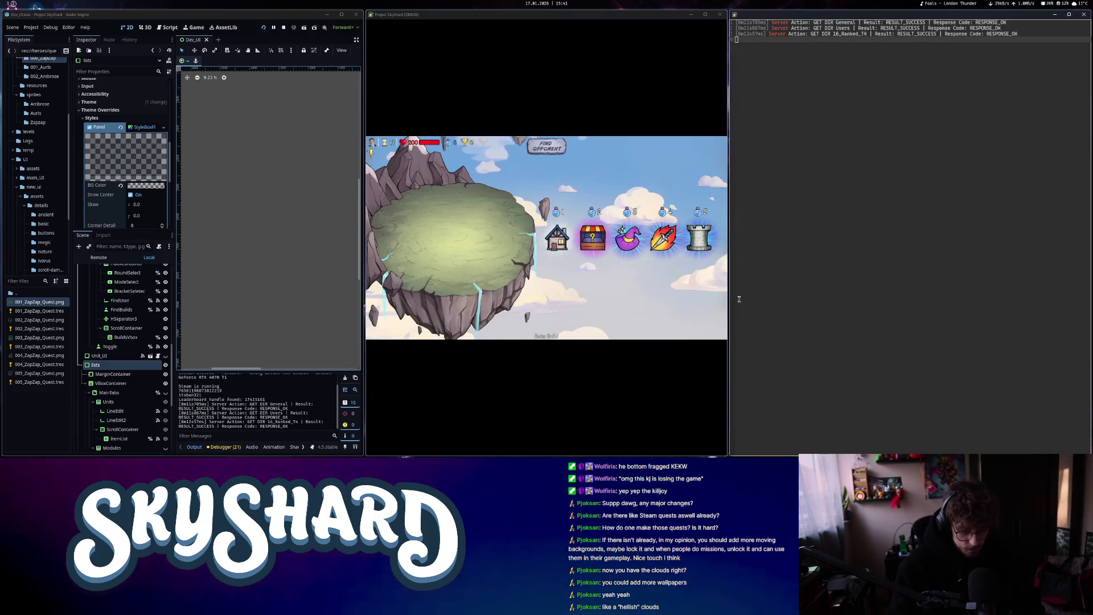
{"action": "type", "text": "/spawn"}
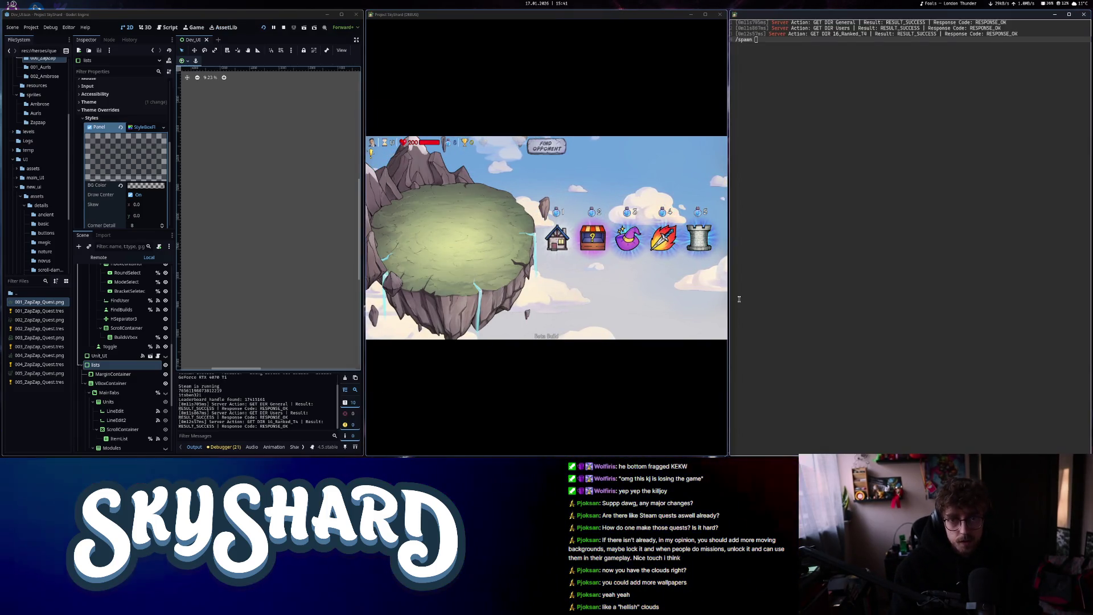
{"action": "type", "text": "roc"}
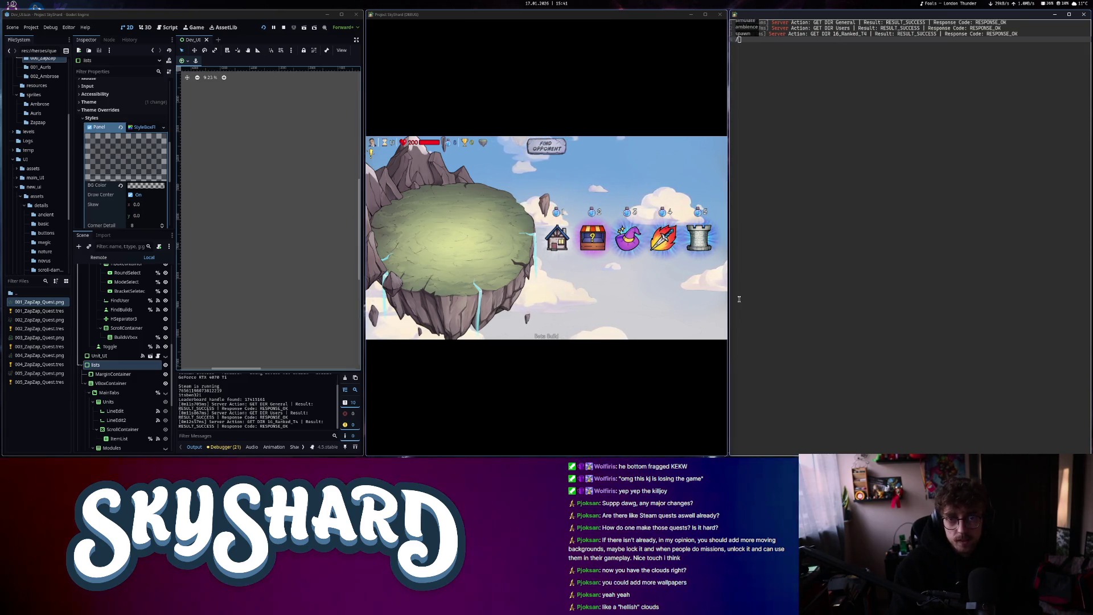
{"action": "type", "text": "unit rocket"}
{"action": "key", "text": "Return"}
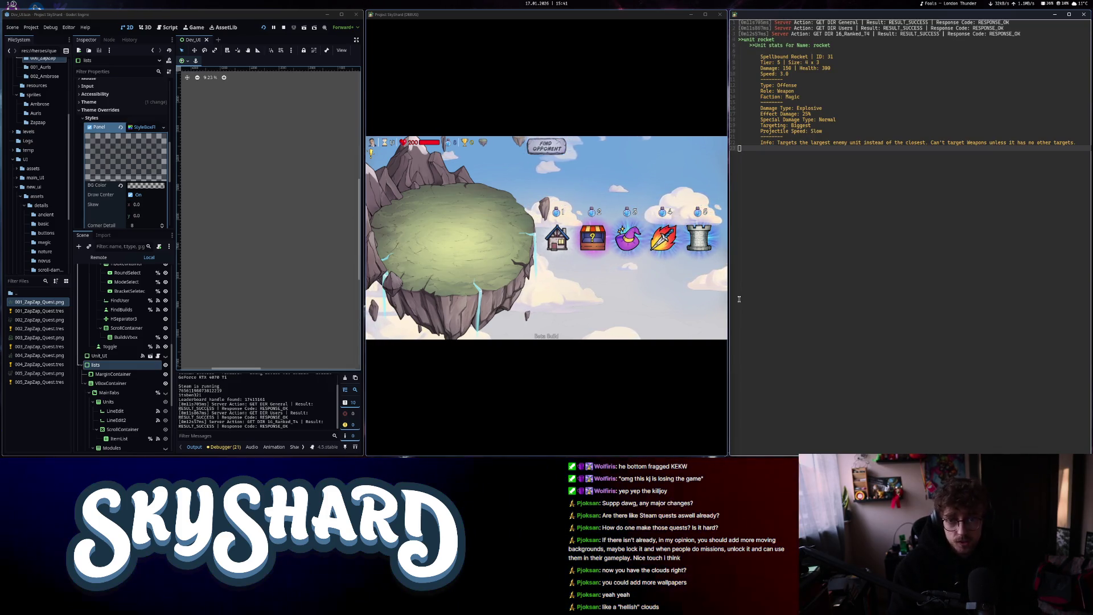
{"action": "type", "text": "31"}
{"action": "key", "text": "Return"}
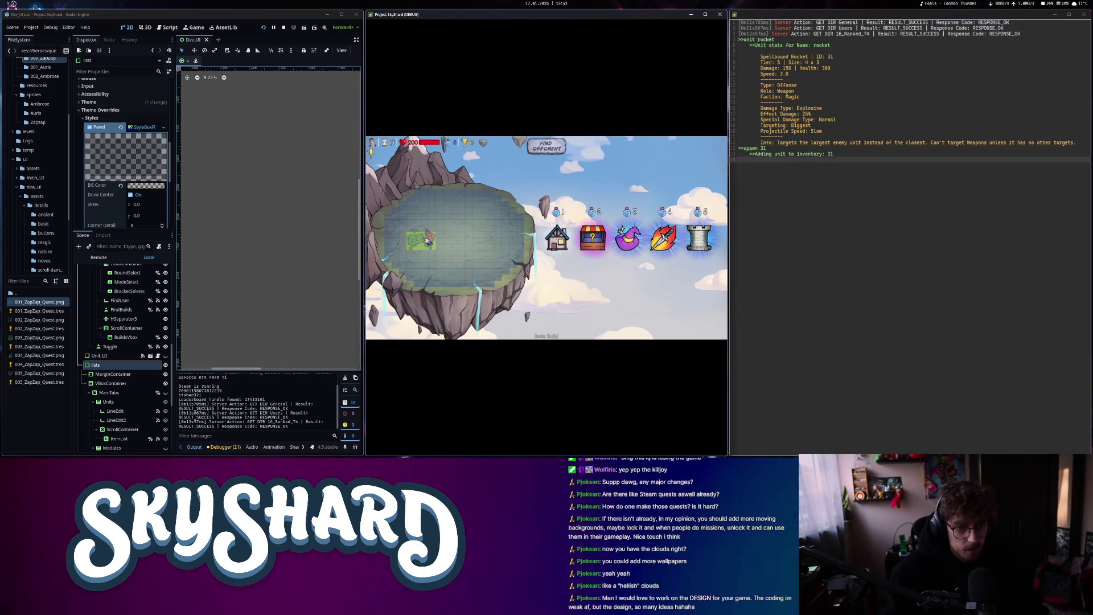
{"action": "key", "text": "super+q"}
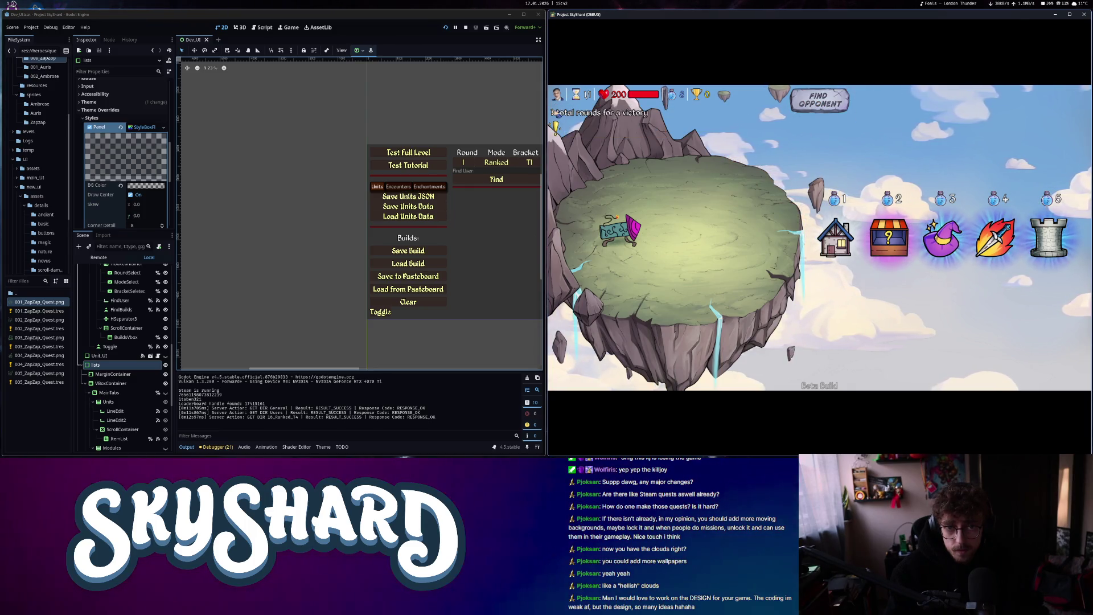
Fight the Sorcerer opponent at 3.8 game speed, then close the game window
{"action": "left_click", "coordinate": [819, 101]}
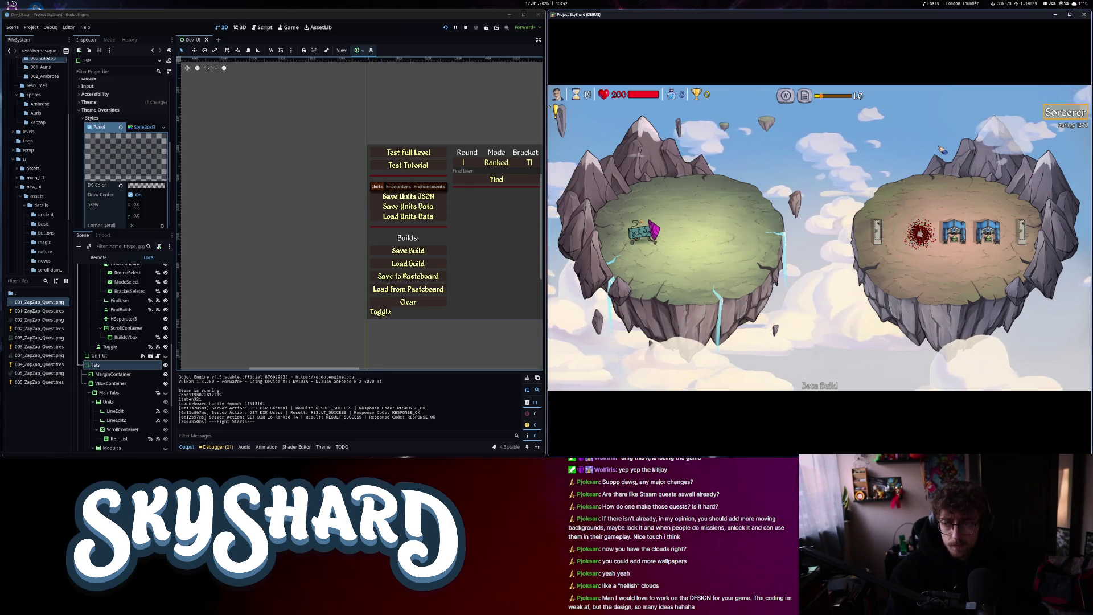
{"action": "left_click", "coordinate": [847, 97]}
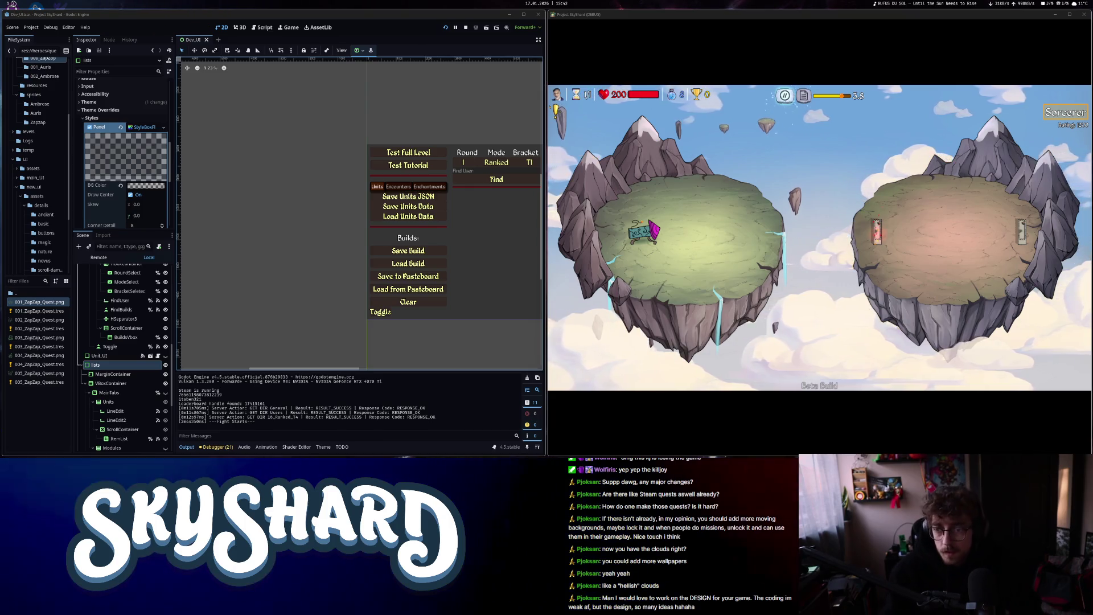
{"action": "left_click", "coordinate": [1083, 14]}
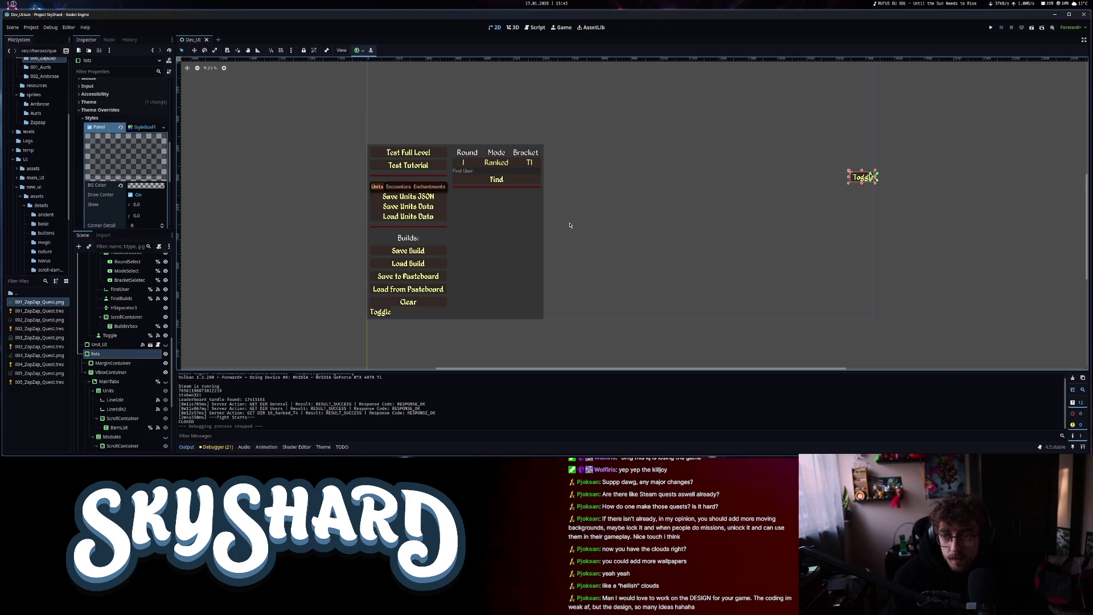
Deselect the Toggle node and close the Dev_UI scene tab, leaving an empty untitled scene
{"action": "scroll", "coordinate": [526, 267], "scroll_direction": "down", "scroll_amount": 4}
{"action": "scroll", "coordinate": [647, 263], "scroll_direction": "up", "scroll_amount": 2}
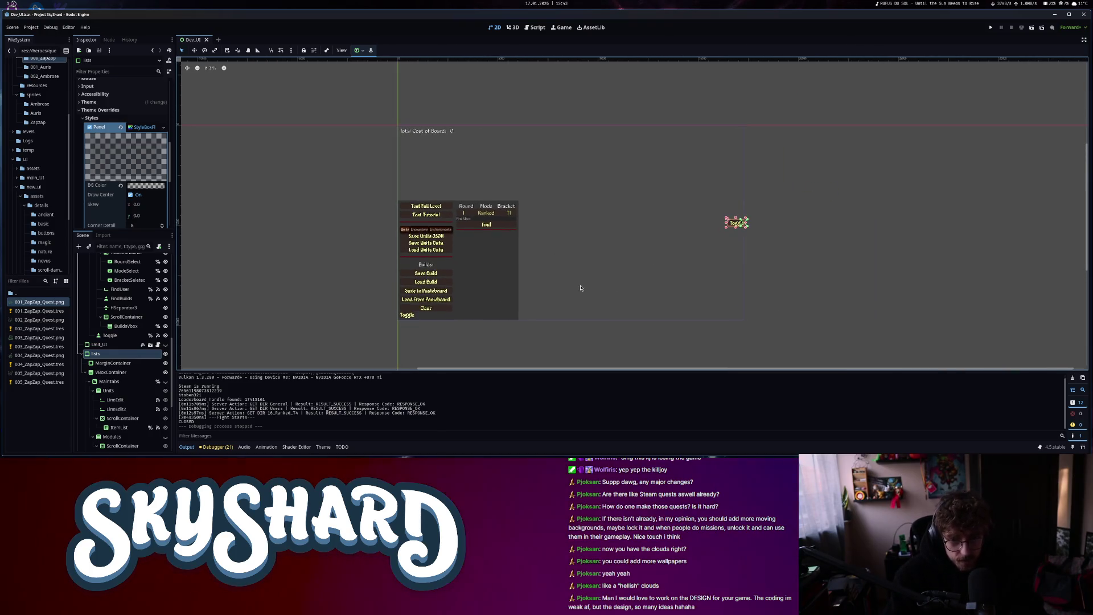
{"action": "left_click", "coordinate": [579, 288]}
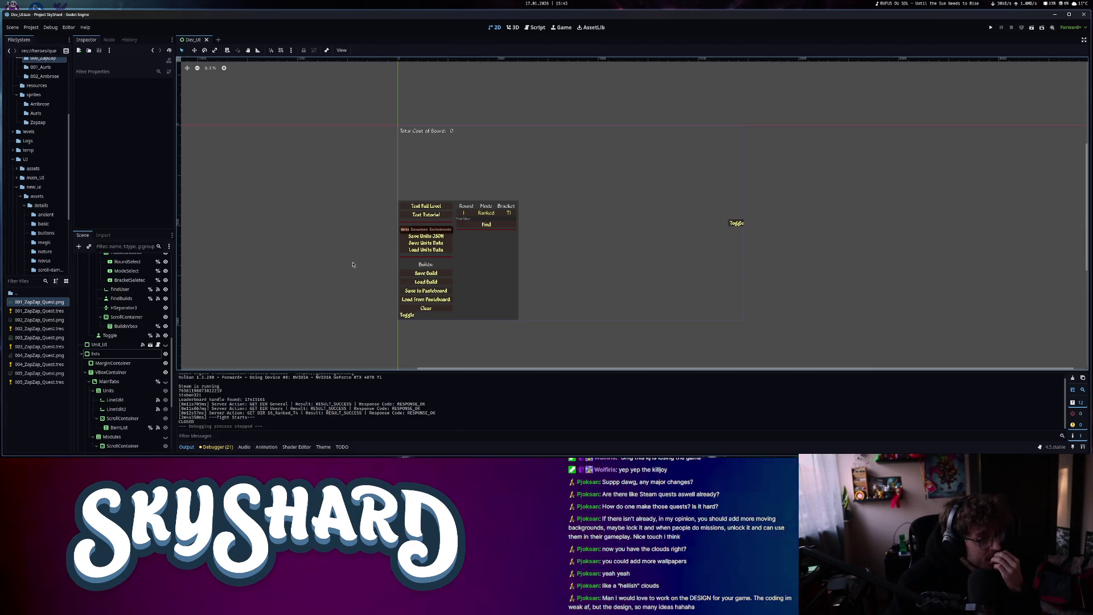
{"action": "left_click", "coordinate": [206, 39]}
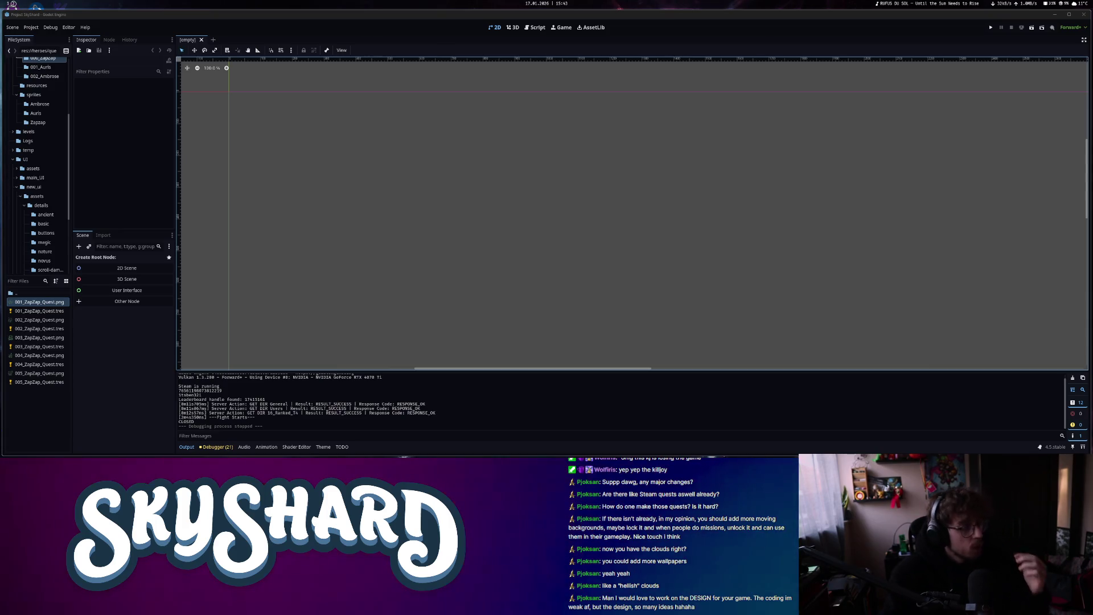
Point Application > Config > Windows Native Icon to res://global/assets/icons/client_icon_2.ico, then close Project Settings
{"action": "left_click", "coordinate": [31, 27]}
{"action": "left_click", "coordinate": [46, 38]}
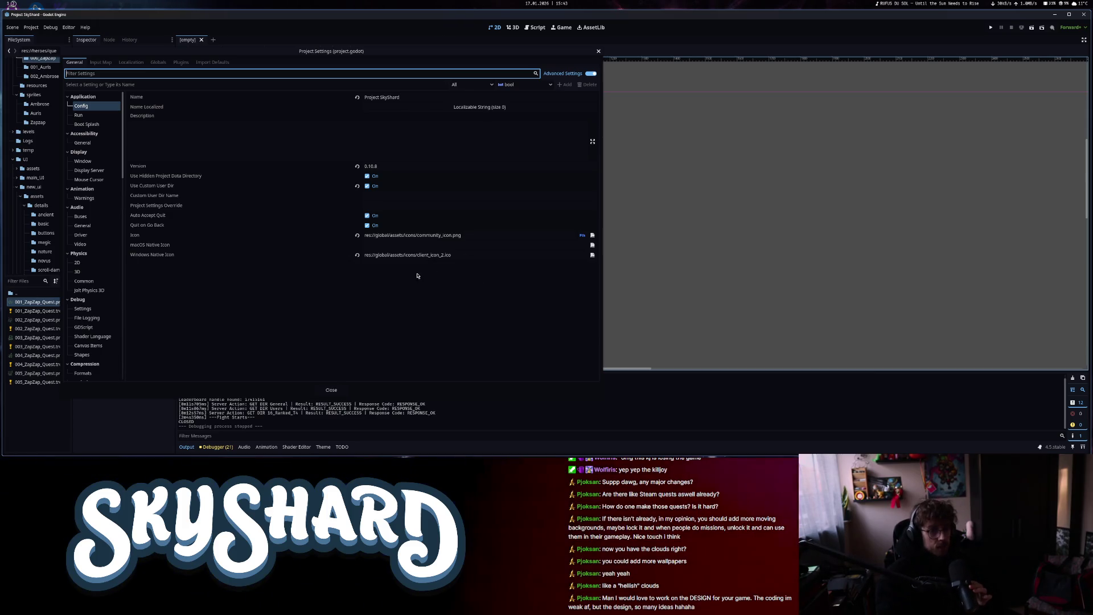
{"action": "left_click_drag", "start_coordinate": [414, 254], "coordinate": [481, 252]}
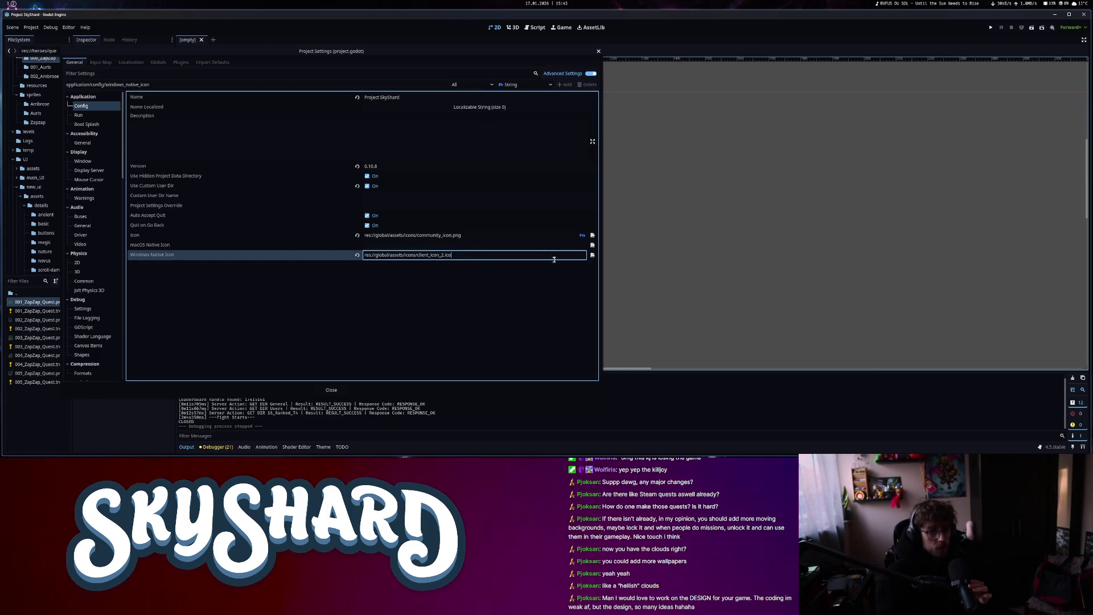
{"action": "left_click", "coordinate": [592, 255]}
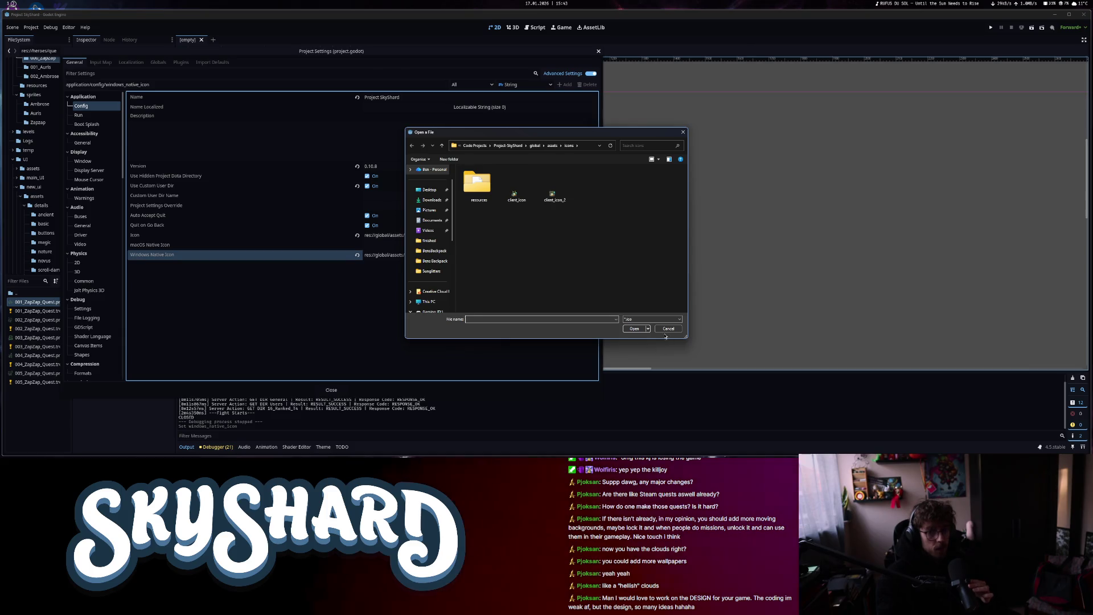
{"action": "left_click", "coordinate": [667, 328]}
{"action": "left_click", "coordinate": [599, 51]}
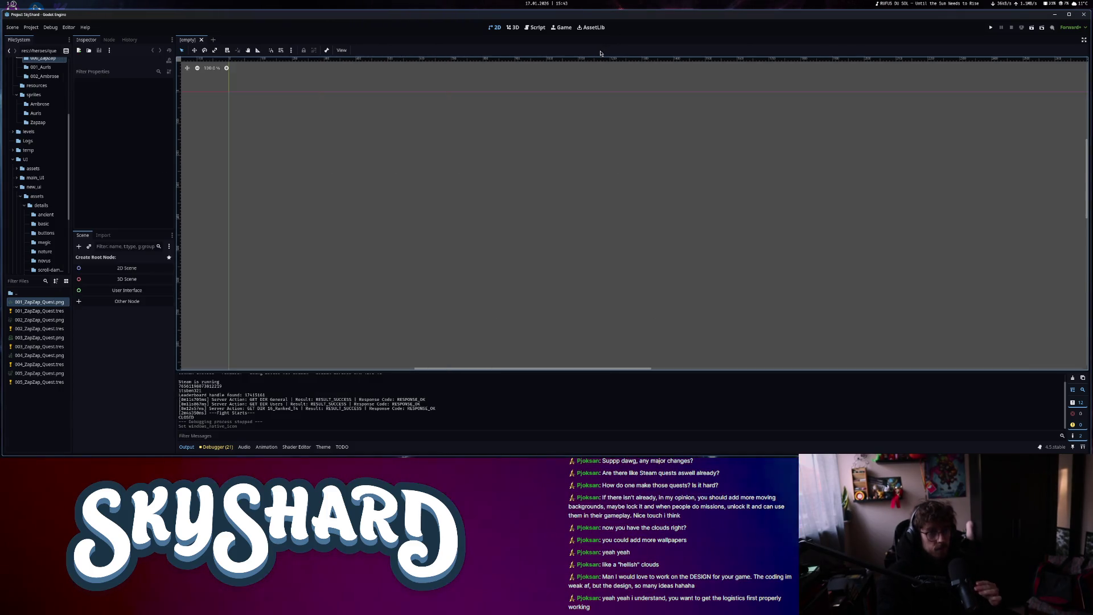
Search Google for 'godot game icon sometimes doesn't show at the bottom'
{"action": "key", "text": "alt+F4"}
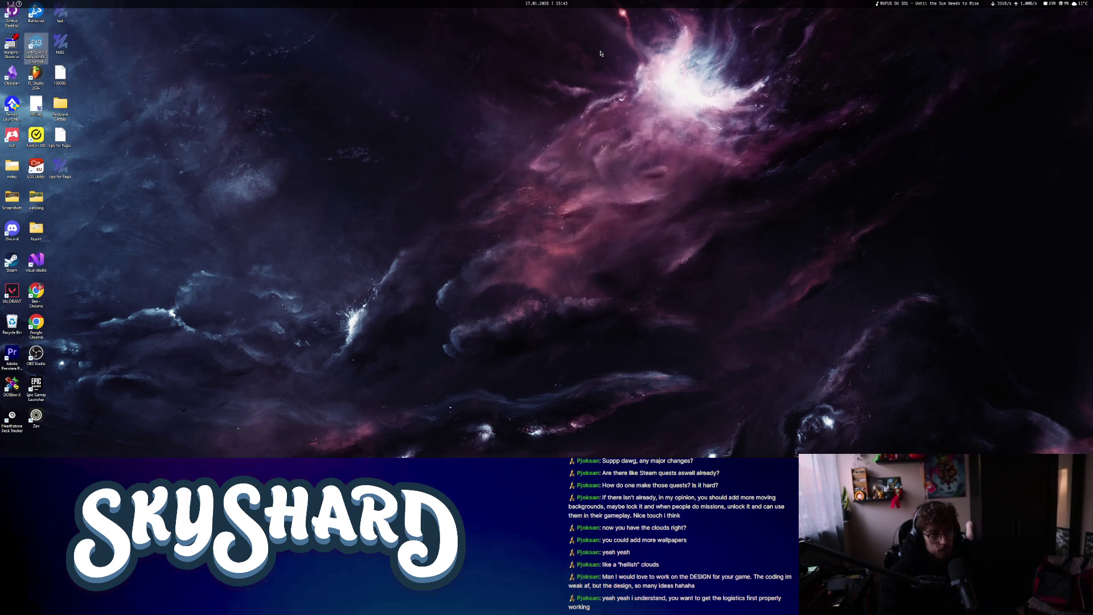
{"action": "key", "text": "alt+Tab"}
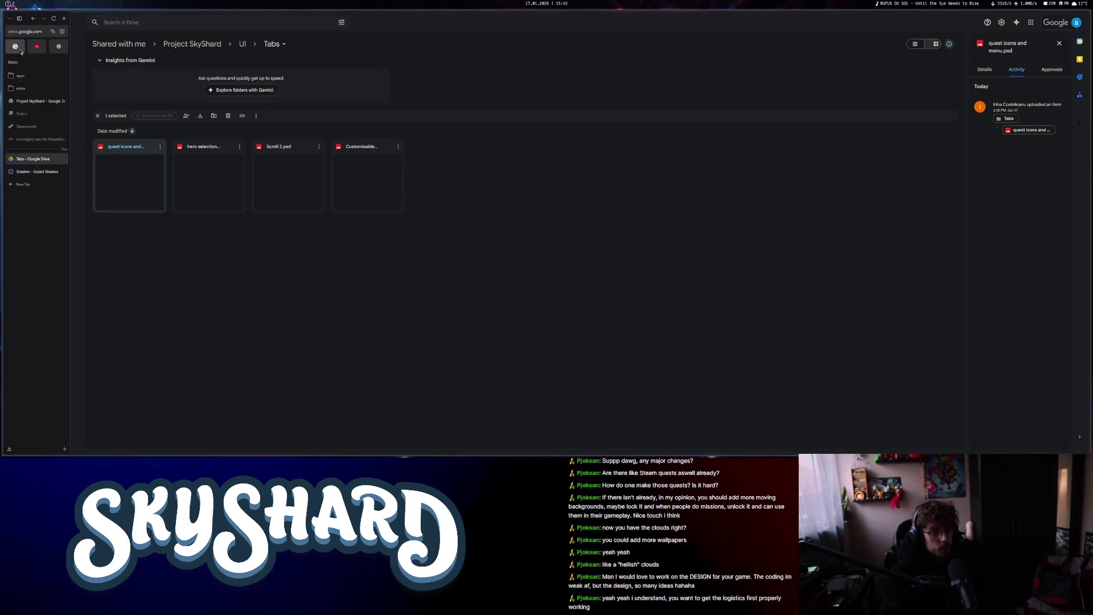
{"action": "left_click", "coordinate": [34, 40]}
{"action": "type", "text": "godot"}
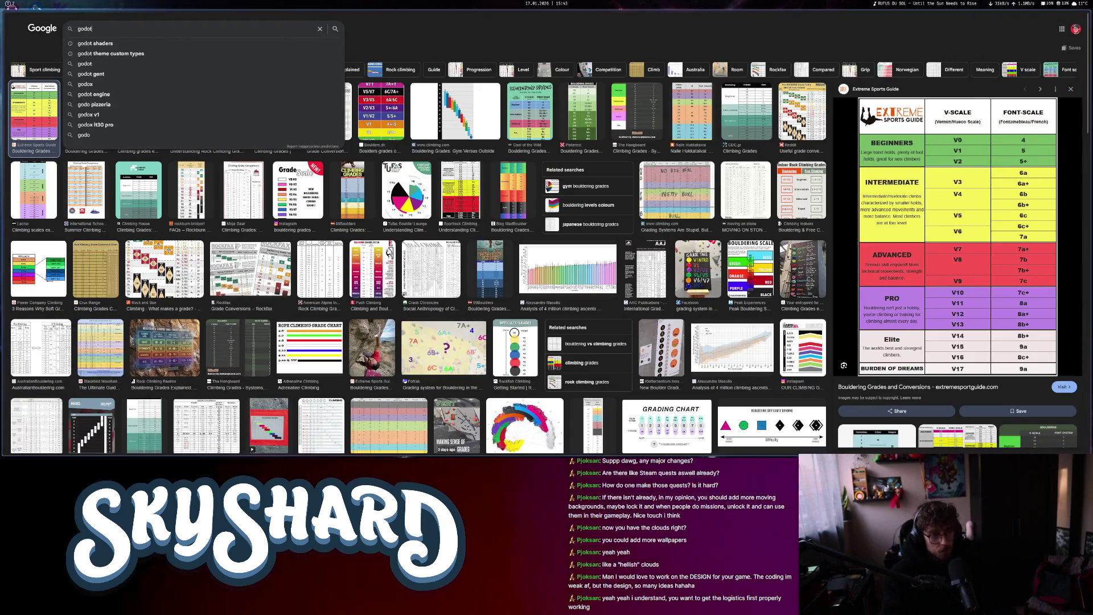
{"action": "type", "text": "ame"}
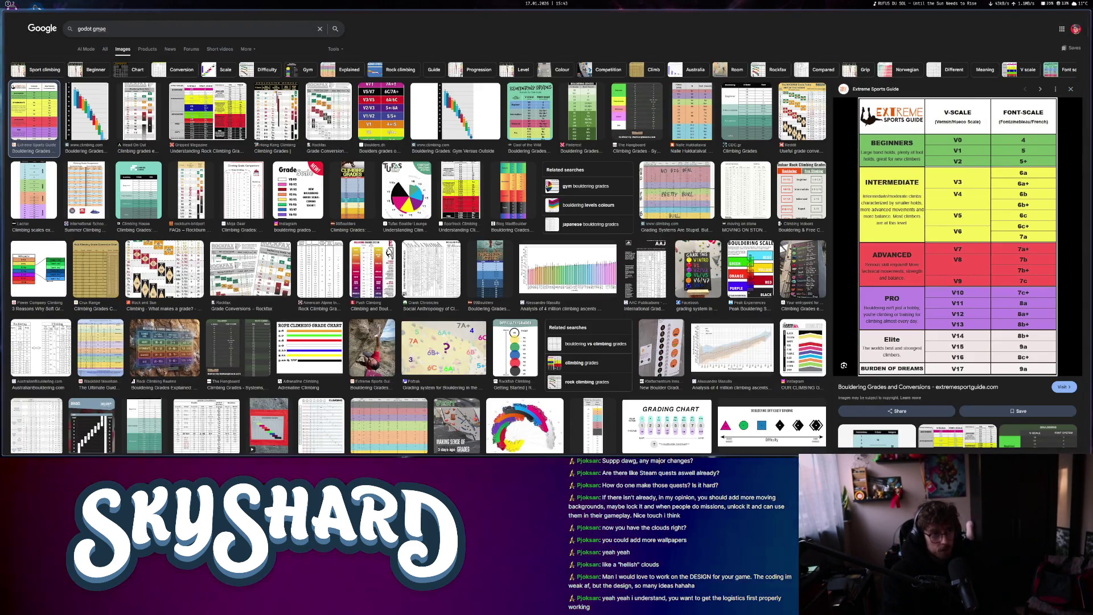
{"action": "type", "text": " icon"}
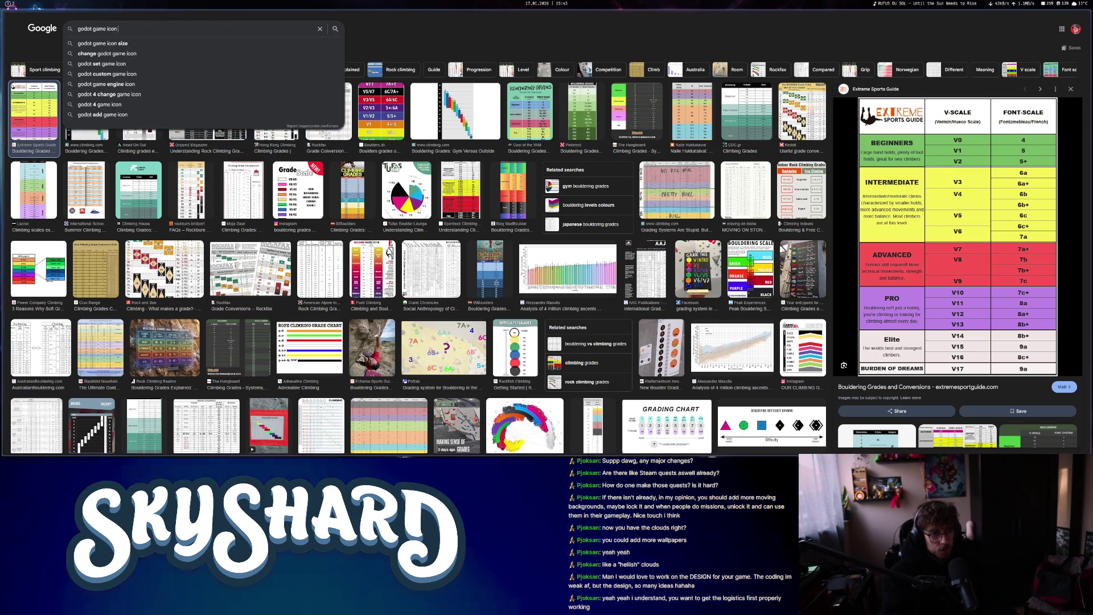
{"action": "type", "text": " sometimes coesn't show at the bott"}
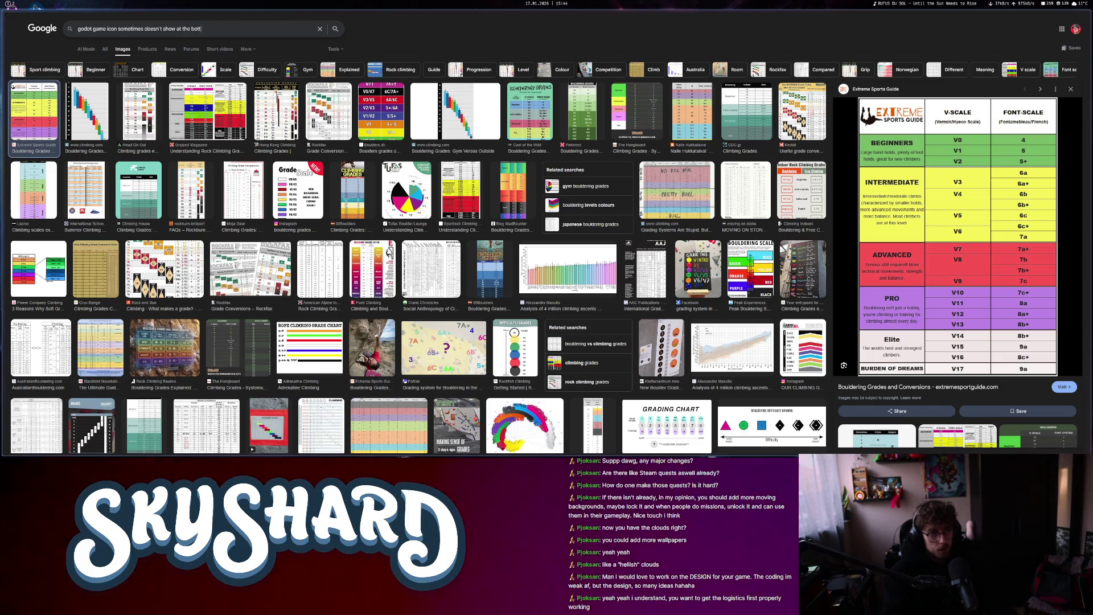
{"action": "type", "text": "om"}
{"action": "key", "text": "Return"}
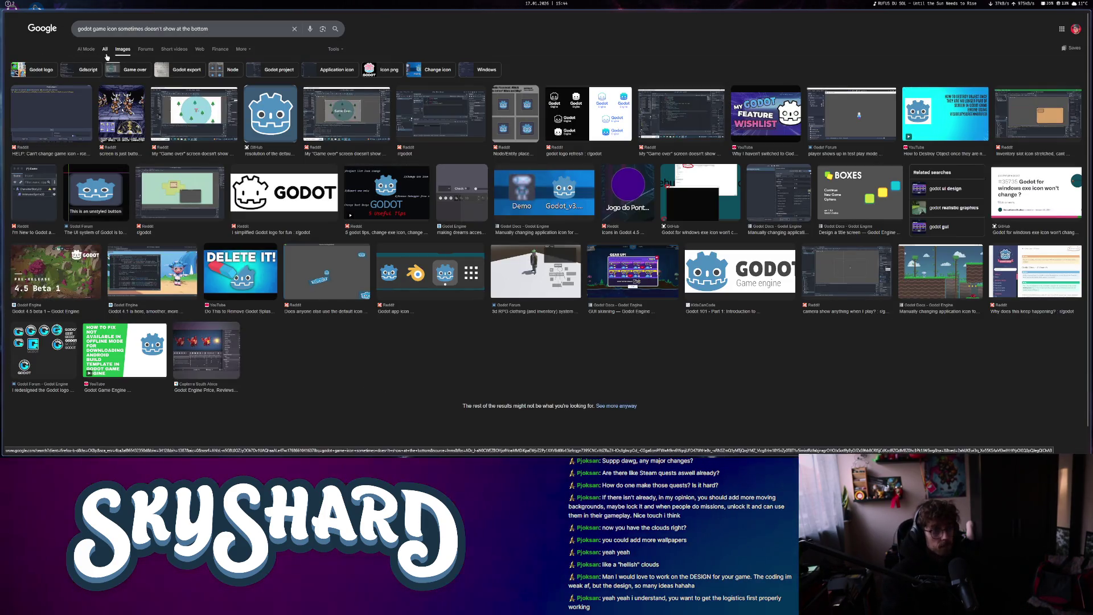
Switch to All results, expand the AI Overview and highlight its rcedit configuration step
{"action": "left_click", "coordinate": [106, 50]}
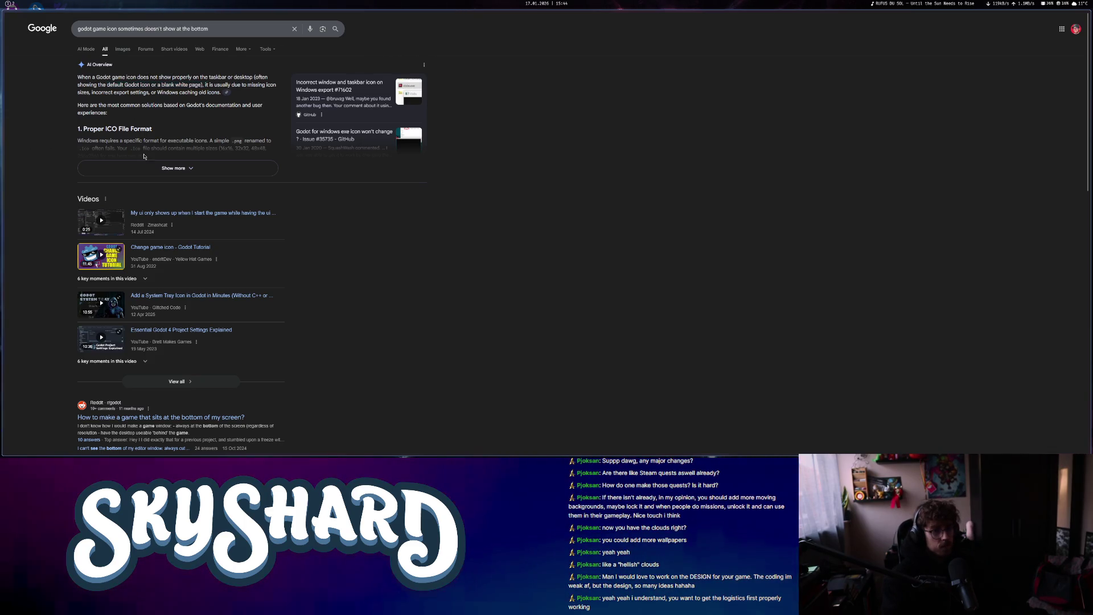
{"action": "left_click", "coordinate": [177, 167]}
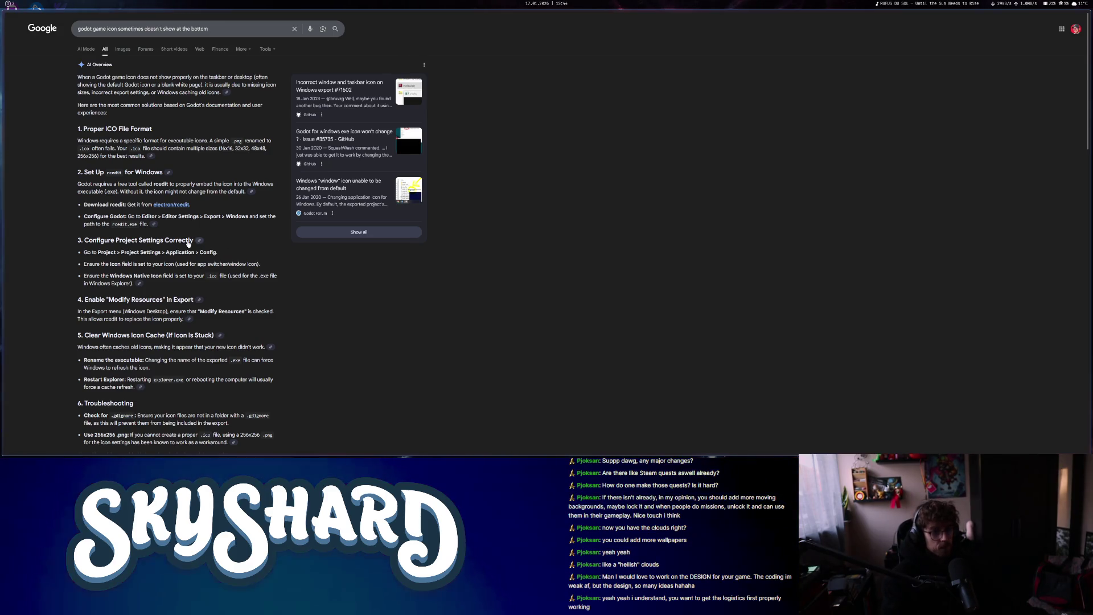
{"action": "left_click_drag", "start_coordinate": [94, 223], "coordinate": [137, 224]}
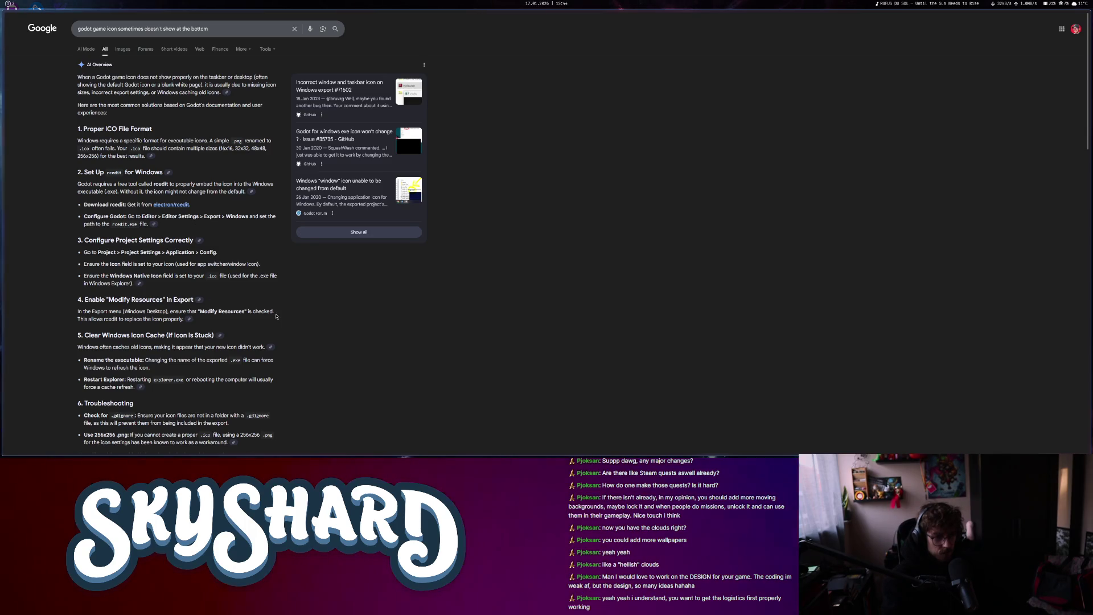
{"action": "key", "text": "F11"}
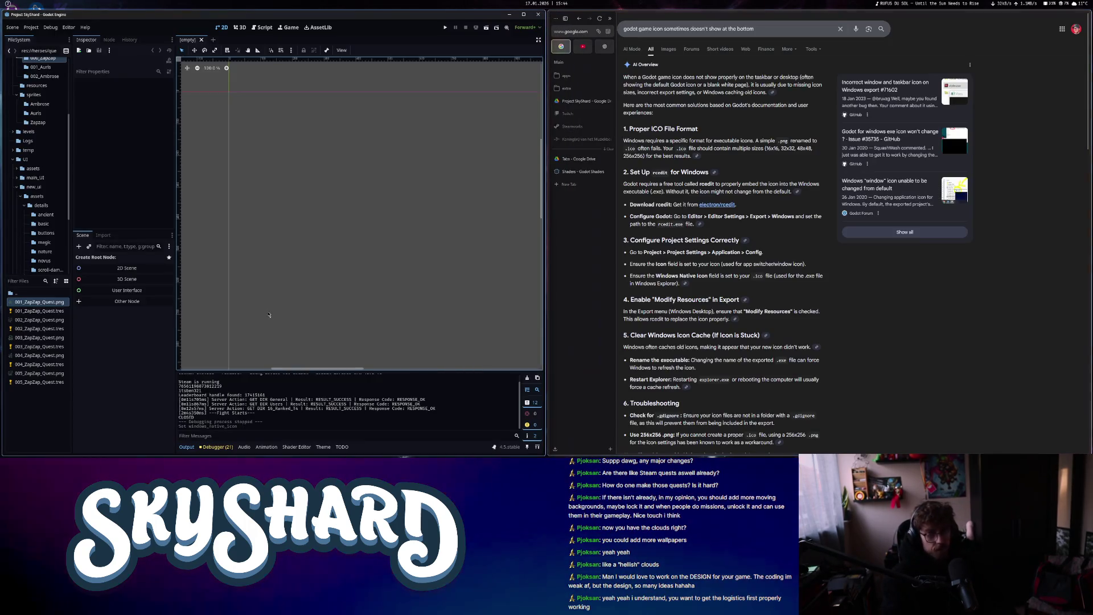
Open Project Settings and start browsing for a new project Icon file
{"action": "left_click", "coordinate": [30, 27]}
{"action": "left_click", "coordinate": [48, 38]}
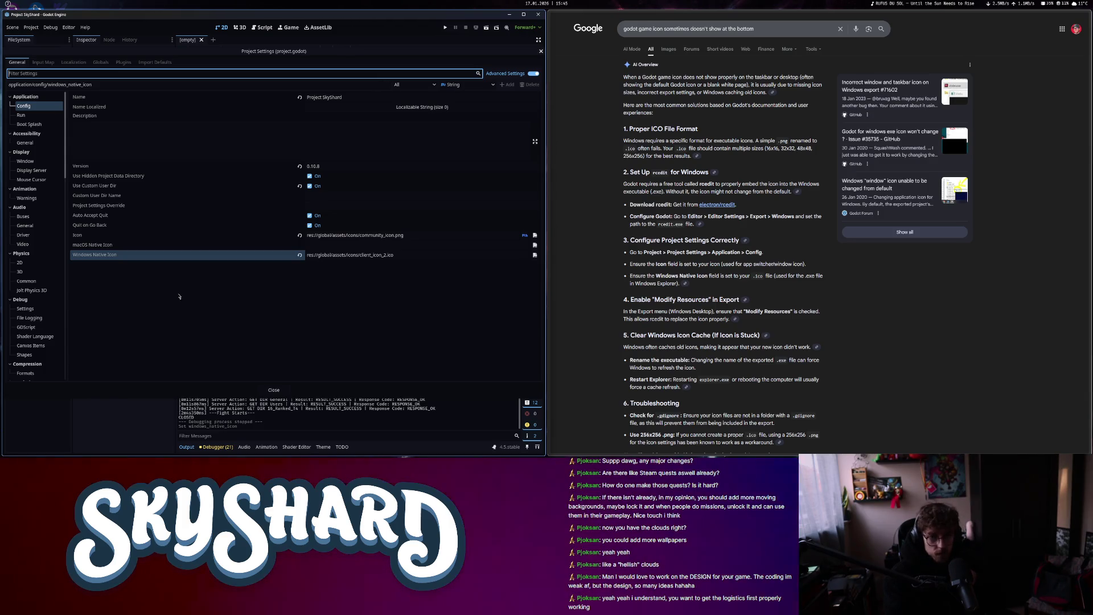
{"action": "left_click", "coordinate": [410, 235]}
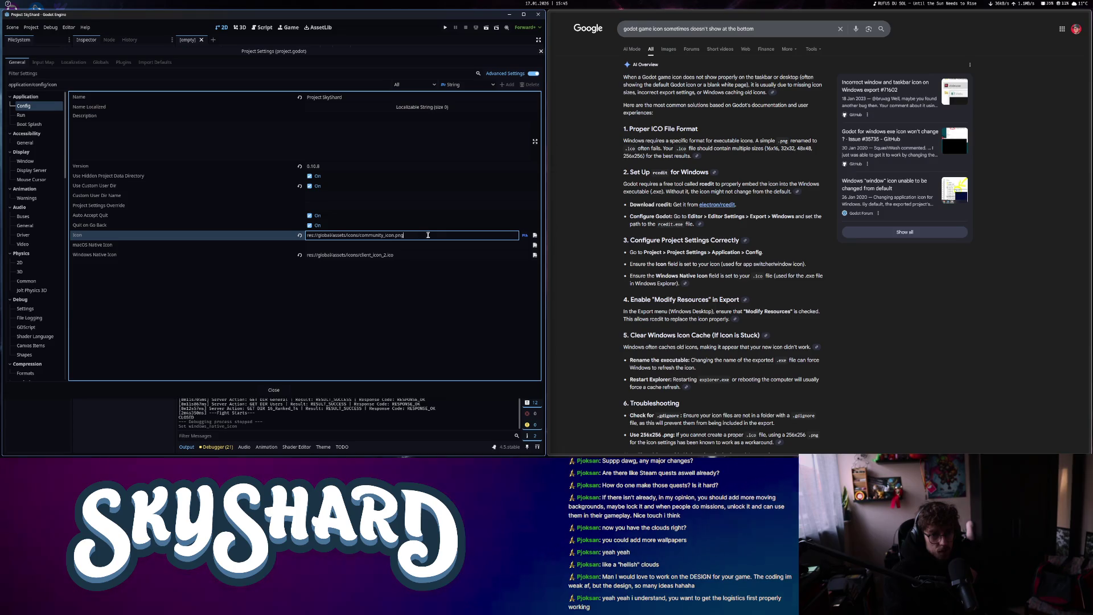
{"action": "left_click", "coordinate": [534, 236]}
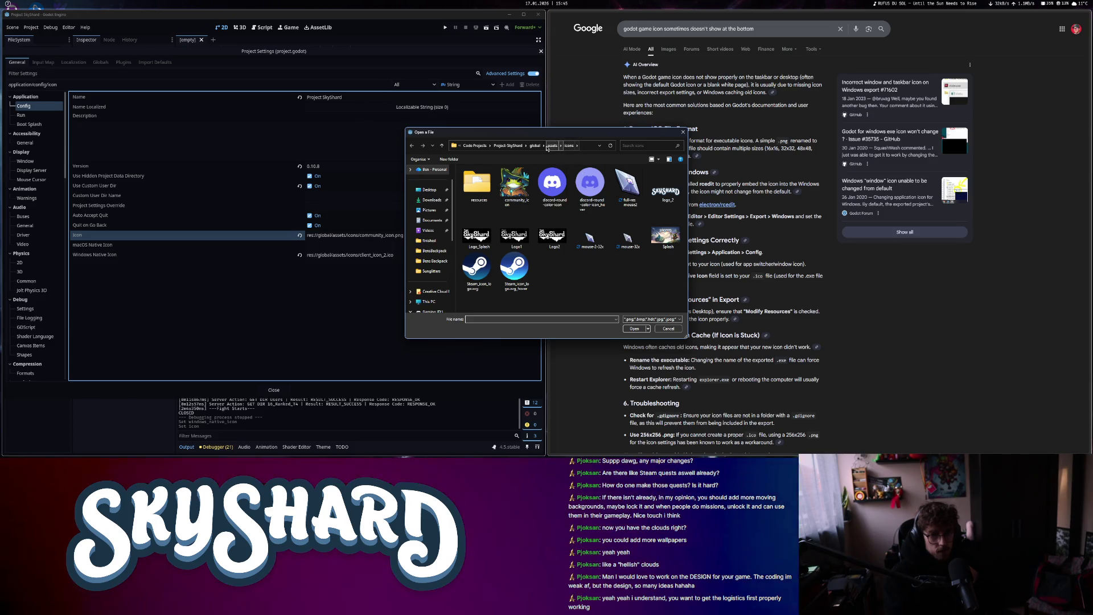
Look through the icons folder and accepted file types, then cancel, keeping community_icon.png
{"action": "left_click", "coordinate": [515, 185]}
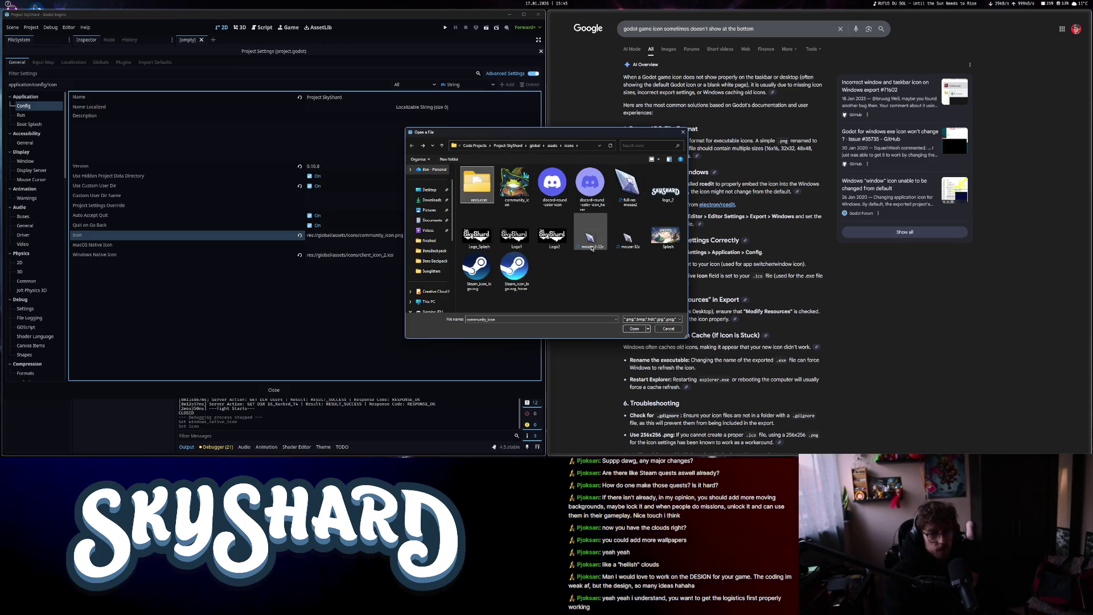
{"action": "double_click", "coordinate": [476, 179]}
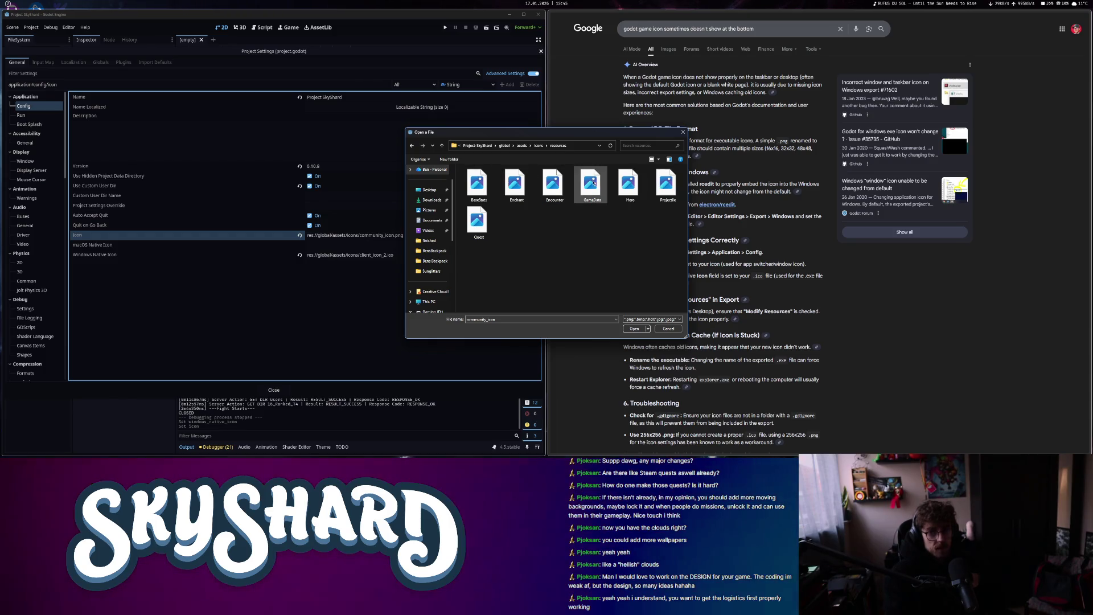
{"action": "left_click", "coordinate": [538, 145]}
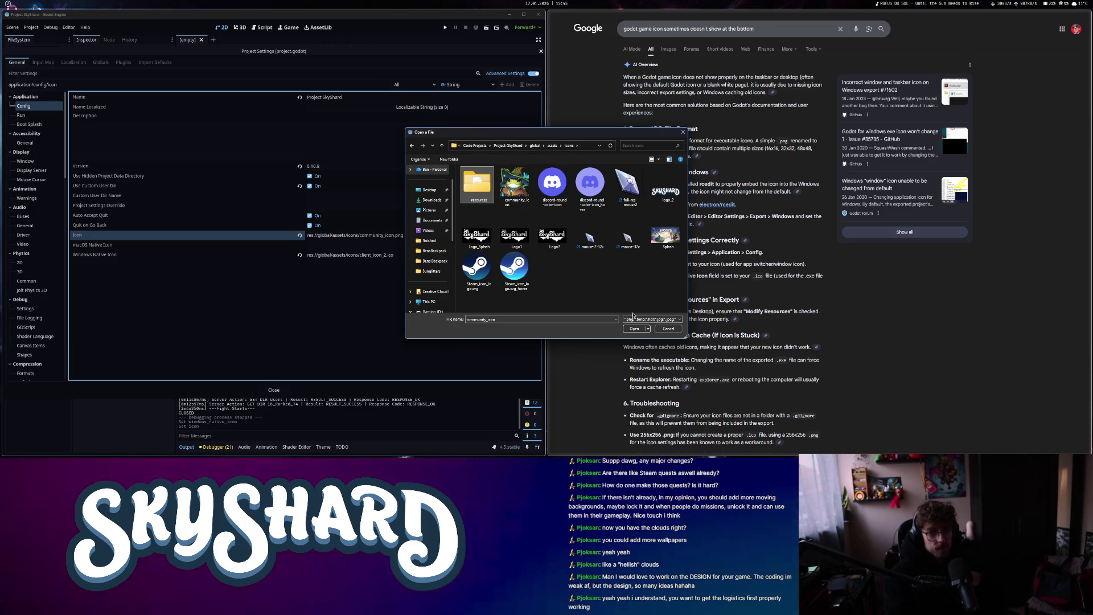
{"action": "left_click", "coordinate": [651, 319]}
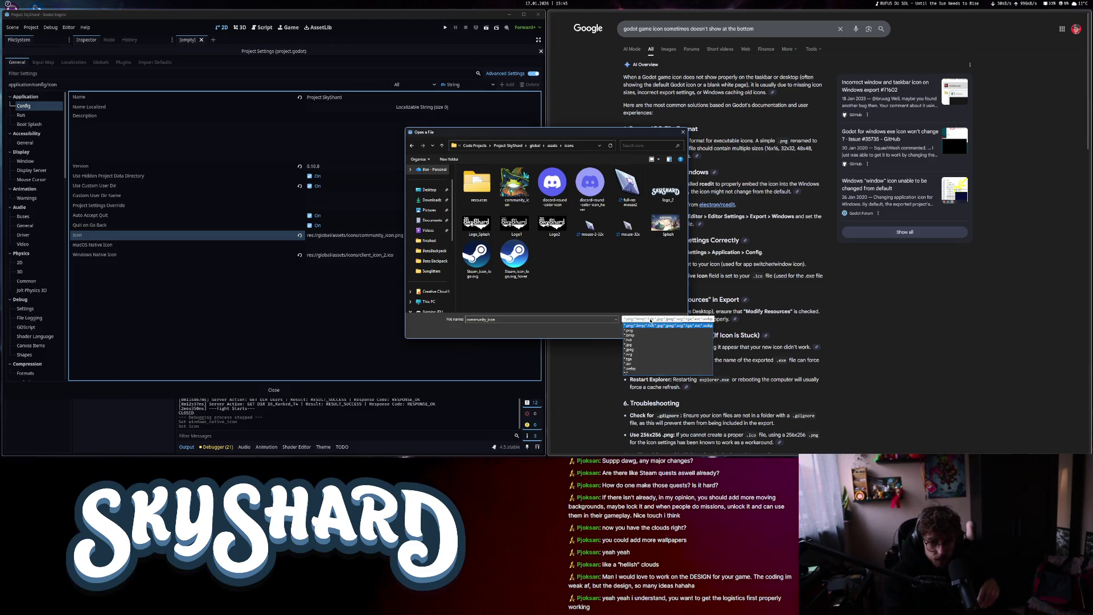
{"action": "left_click", "coordinate": [647, 355]}
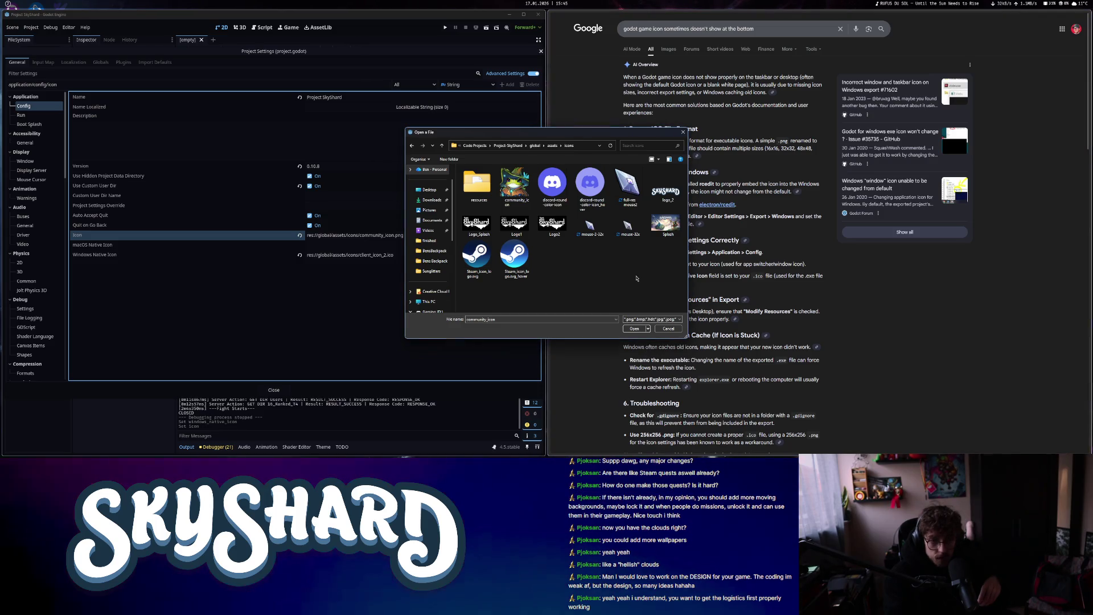
{"action": "left_click", "coordinate": [661, 335]}
{"action": "left_click", "coordinate": [665, 329]}
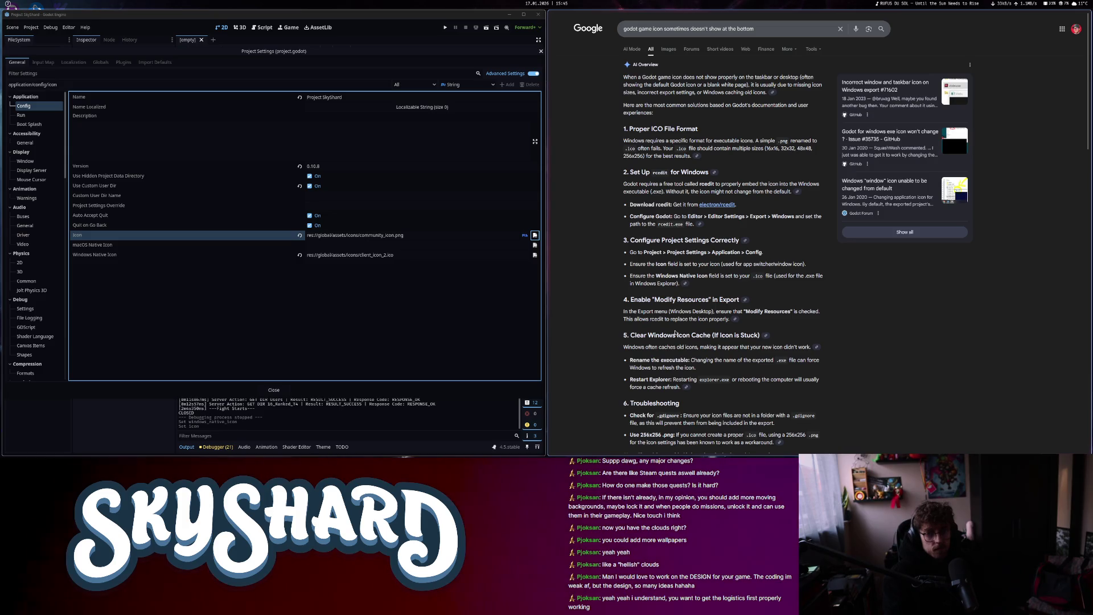
Scroll further through the game-icon results and close the Project Settings dialog
{"action": "scroll", "coordinate": [675, 333], "scroll_direction": "down", "scroll_amount": 4}
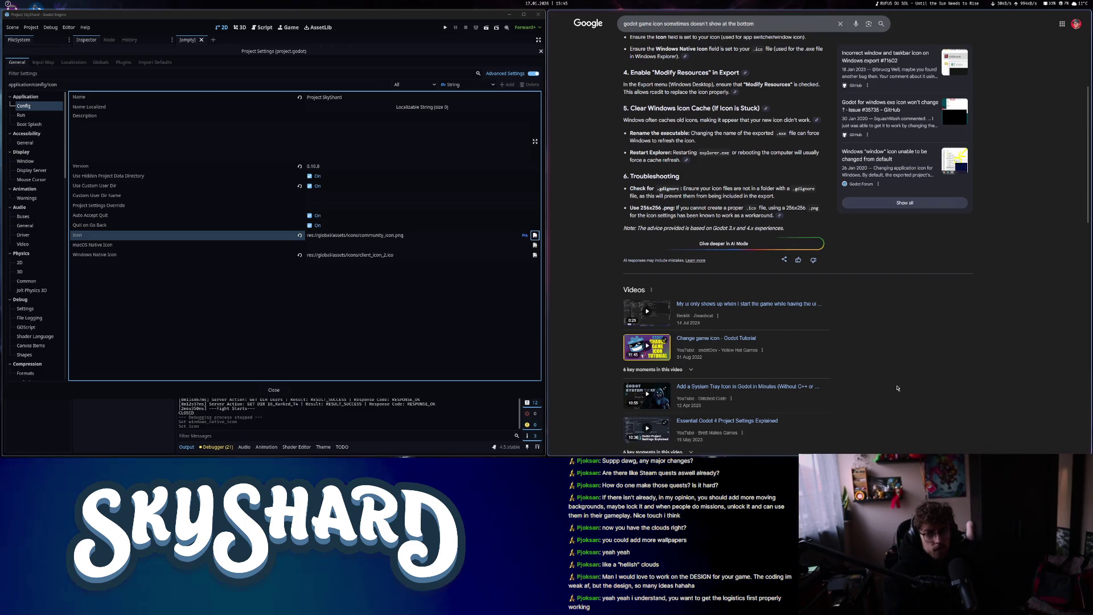
{"action": "scroll", "coordinate": [896, 389], "scroll_direction": "down", "scroll_amount": 4}
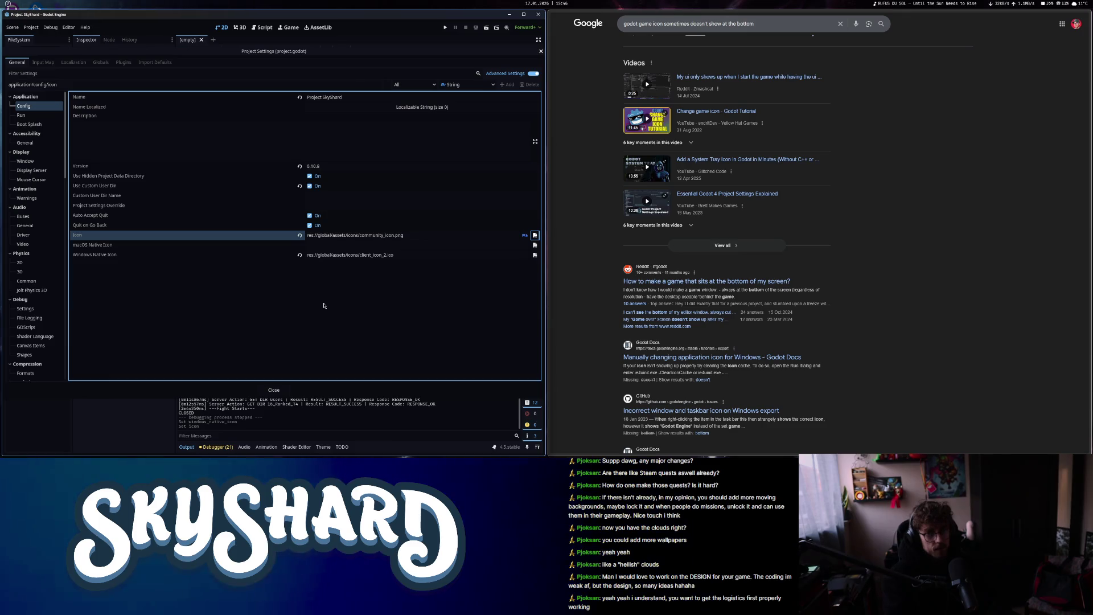
{"action": "key", "text": "super+d"}
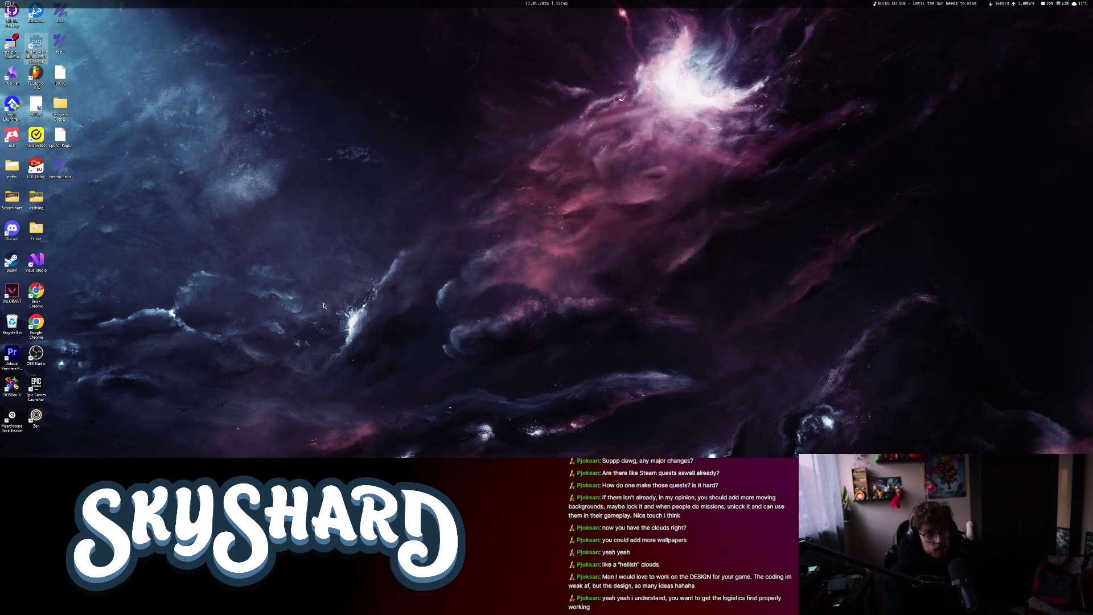
{"action": "key", "text": "super+d"}
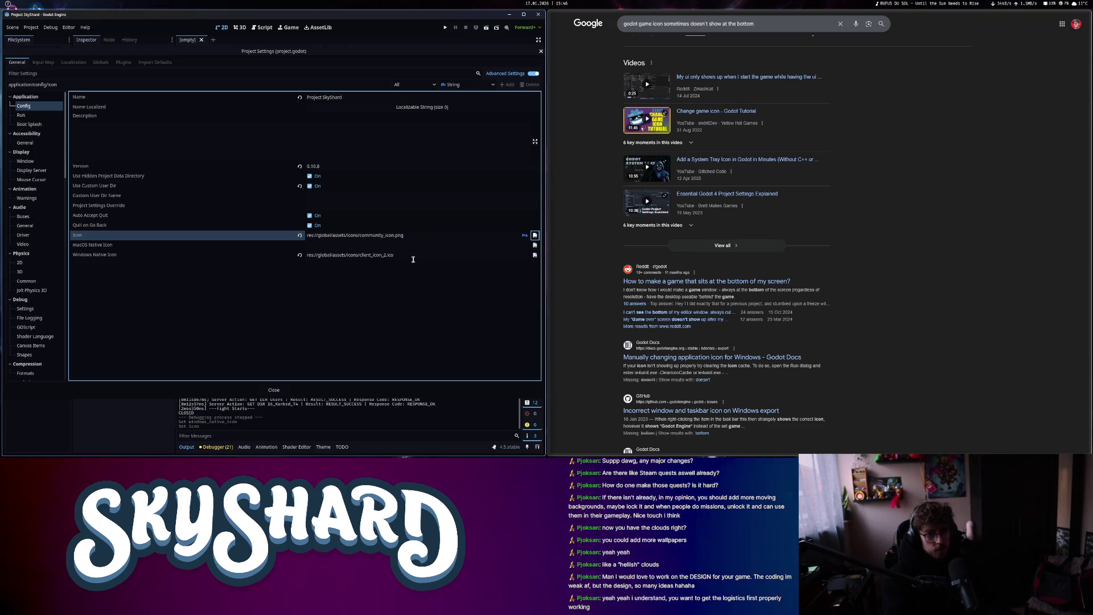
{"action": "left_click", "coordinate": [541, 52]}
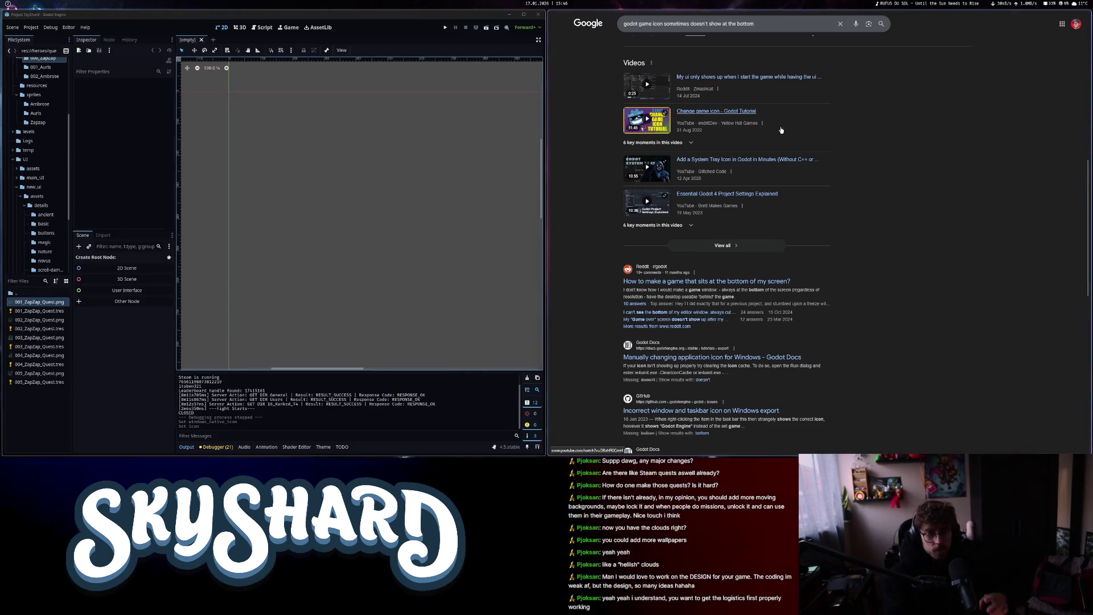
Clear the Google search box, make the browser full screen, and return to Godot
{"action": "left_click", "coordinate": [920, 24]}
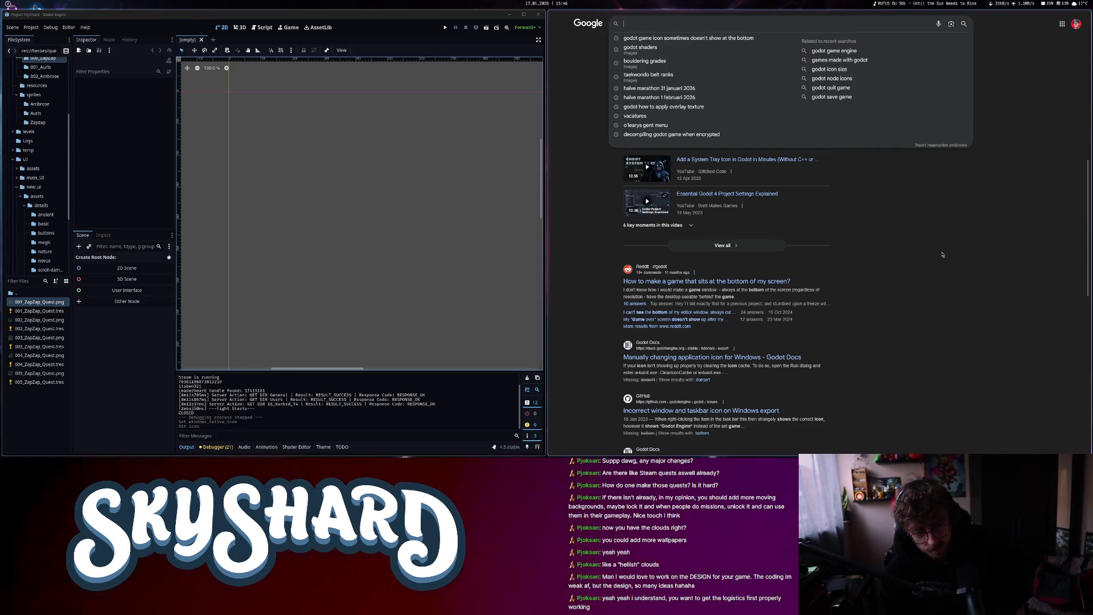
{"action": "left_click", "coordinate": [942, 255]}
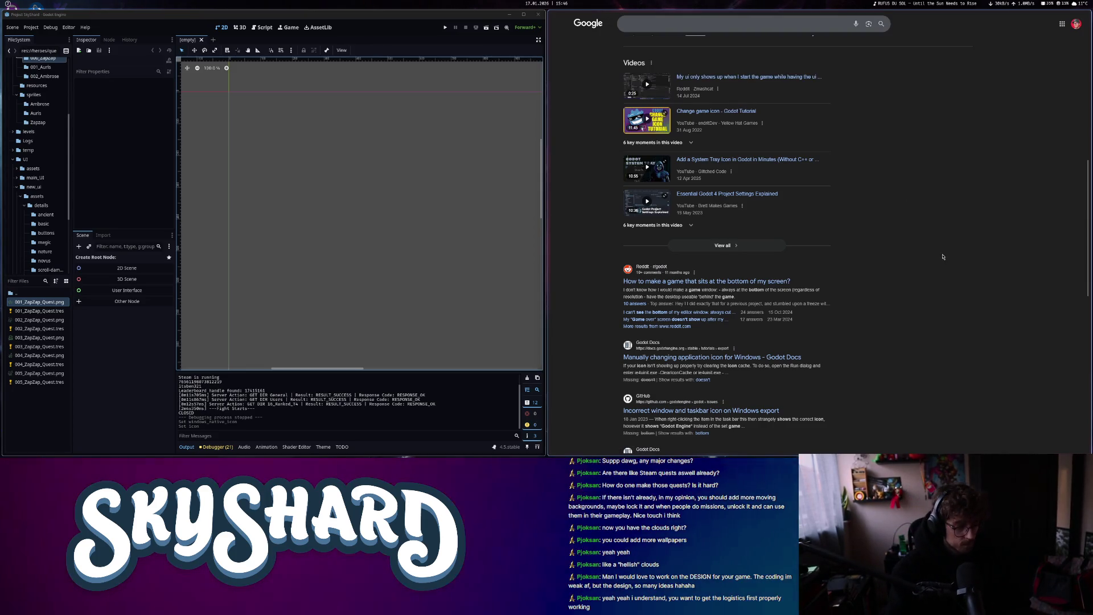
{"action": "key", "text": "super+f"}
{"action": "key", "text": "alt+Tab"}
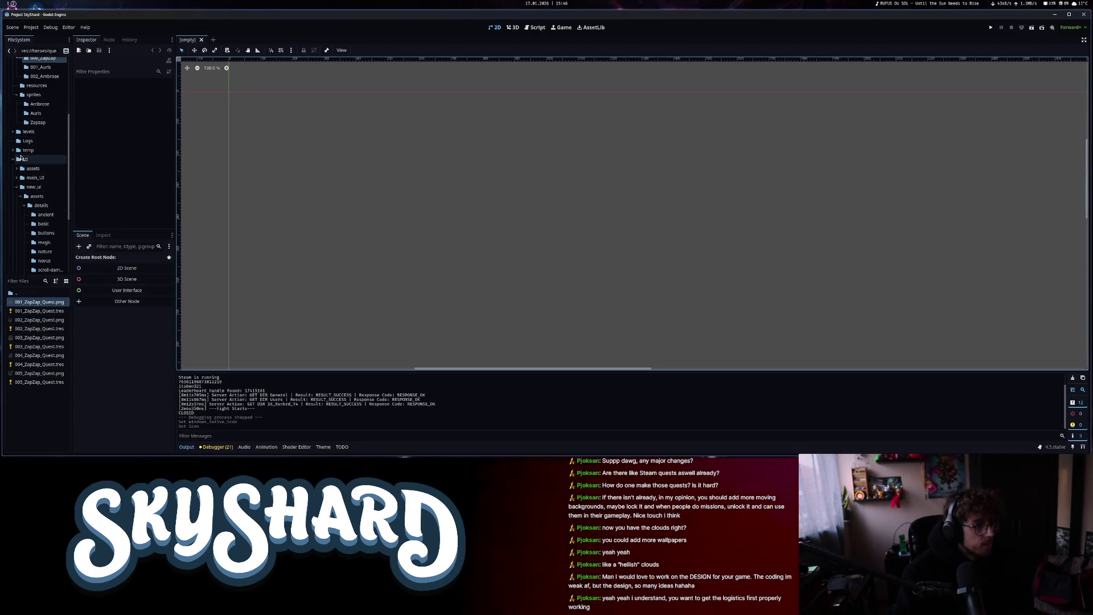
Collapse the ui and heroes folders and open global/assets/icons to locate client_icon_2.ico
{"action": "left_click", "coordinate": [12, 158]}
{"action": "left_click", "coordinate": [13, 129]}
{"action": "left_click", "coordinate": [29, 137]}
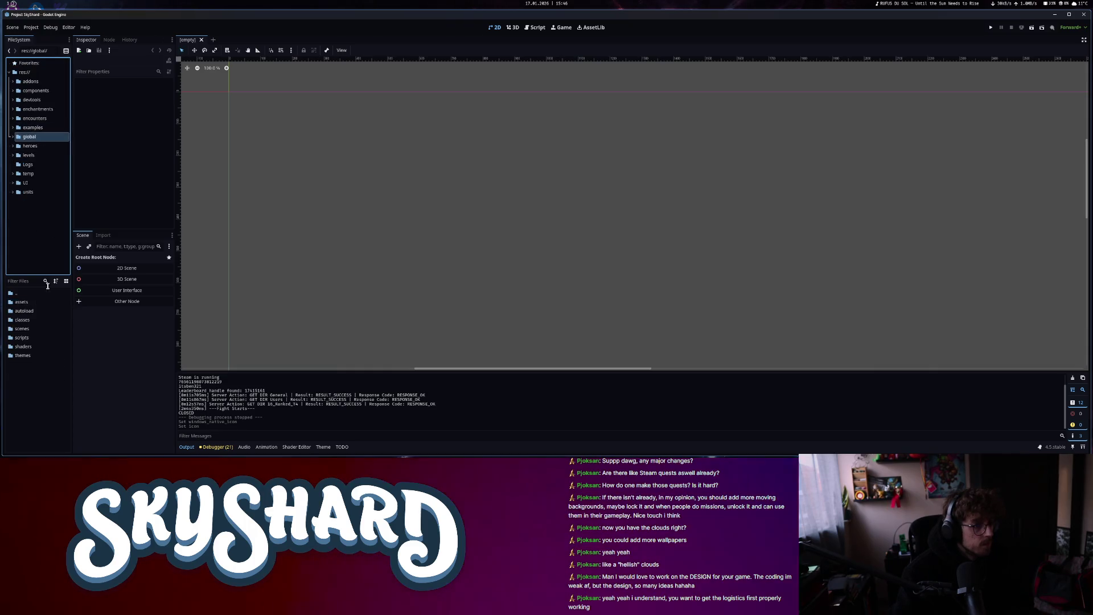
{"action": "double_click", "coordinate": [37, 302]}
{"action": "double_click", "coordinate": [29, 328]}
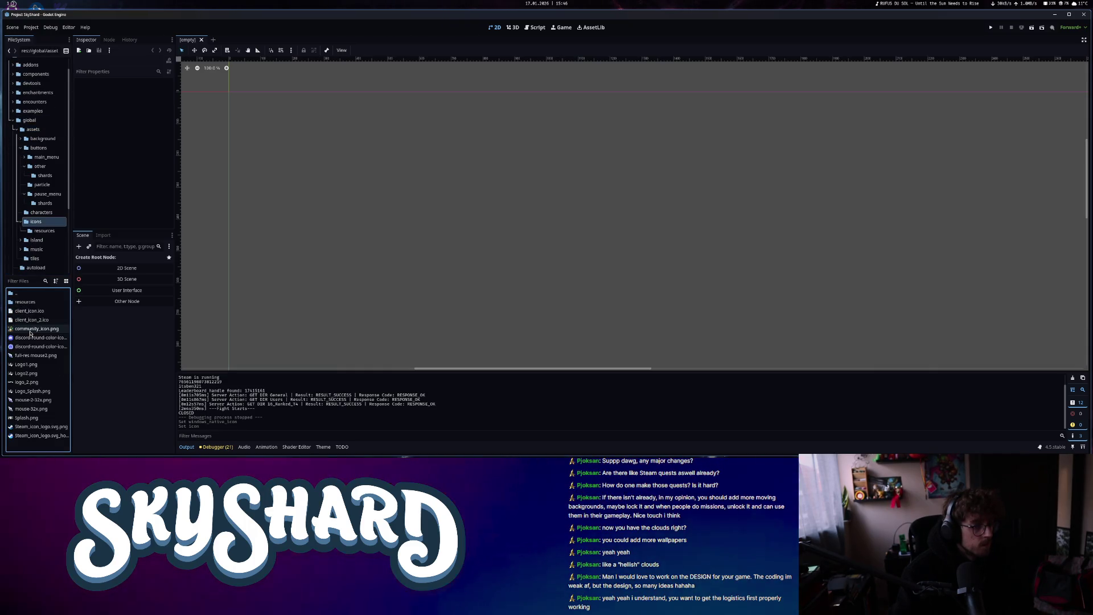
{"action": "right_click", "coordinate": [26, 320]}
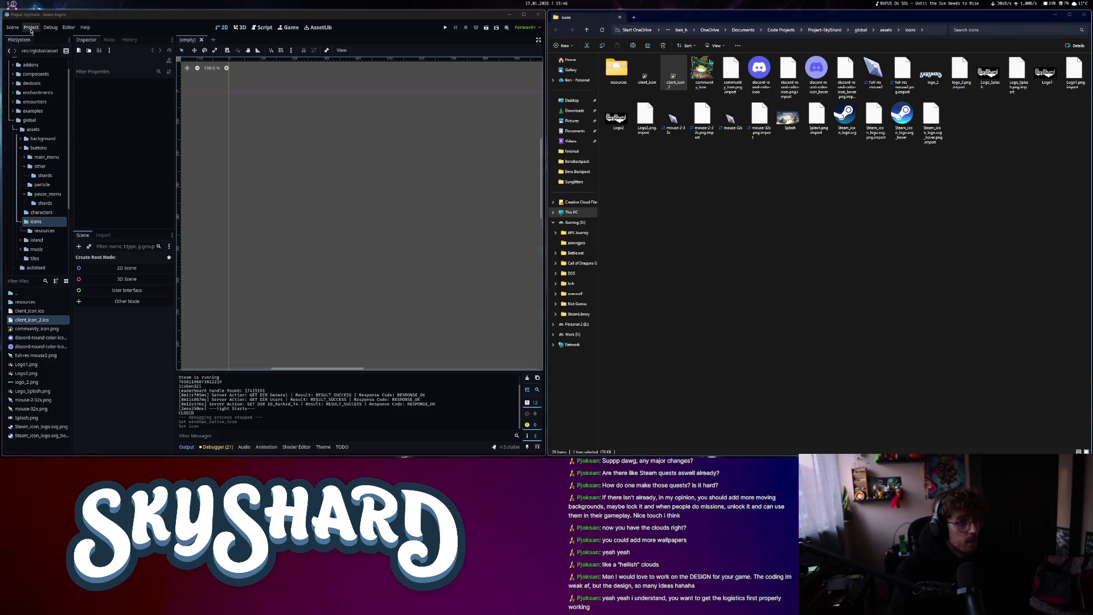
Open Project Settings filtered by 'icon' and look through Run, Boot Splash and Warnings
{"action": "left_click", "coordinate": [31, 27]}
{"action": "left_click", "coordinate": [45, 38]}
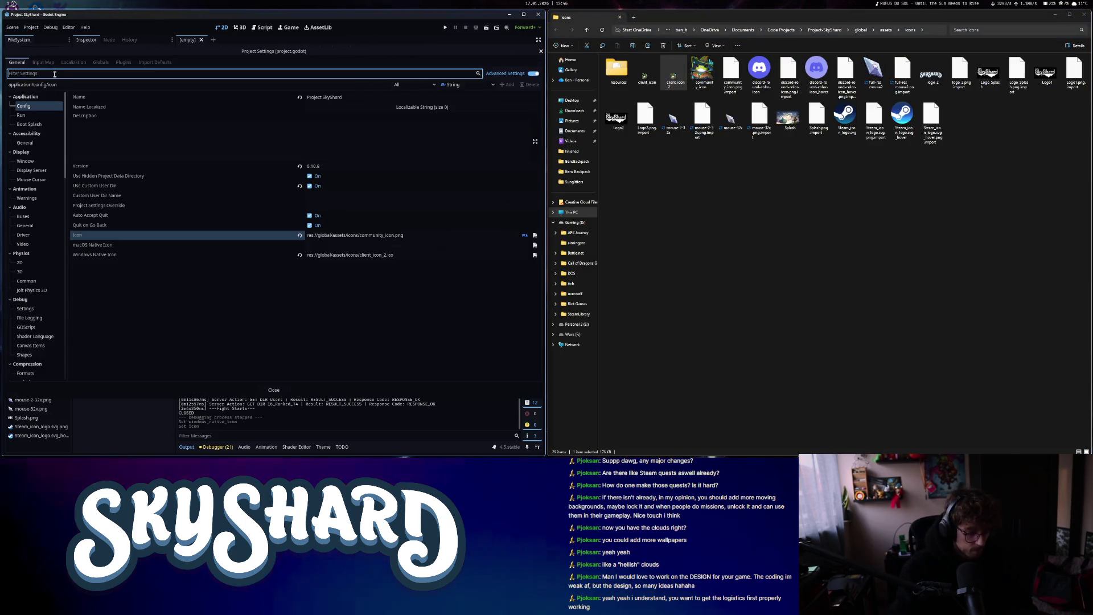
{"action": "type", "text": "icon"}
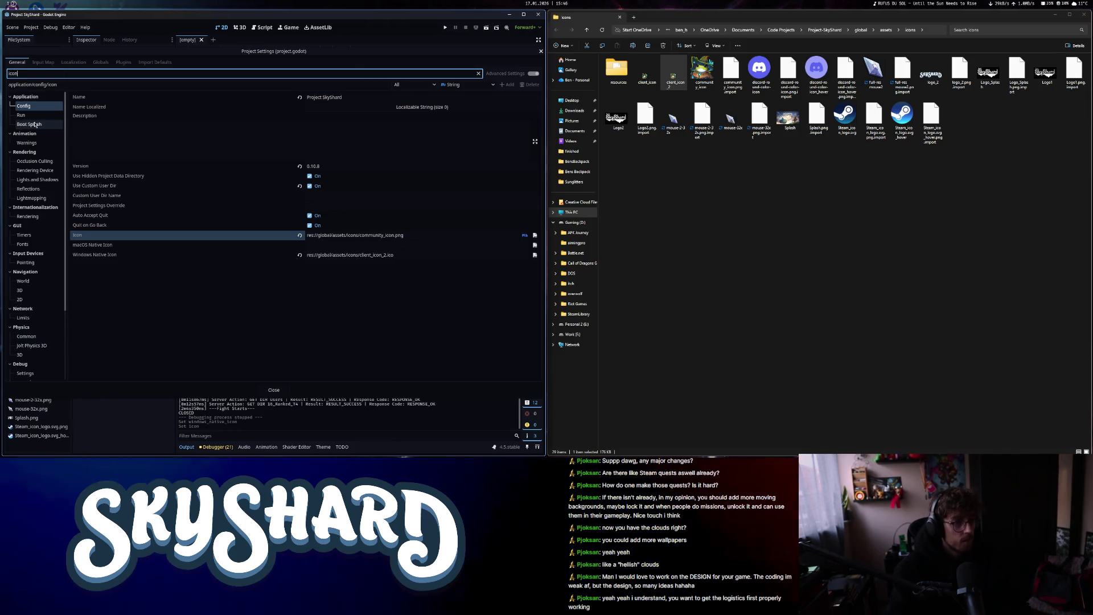
{"action": "left_click", "coordinate": [35, 118]}
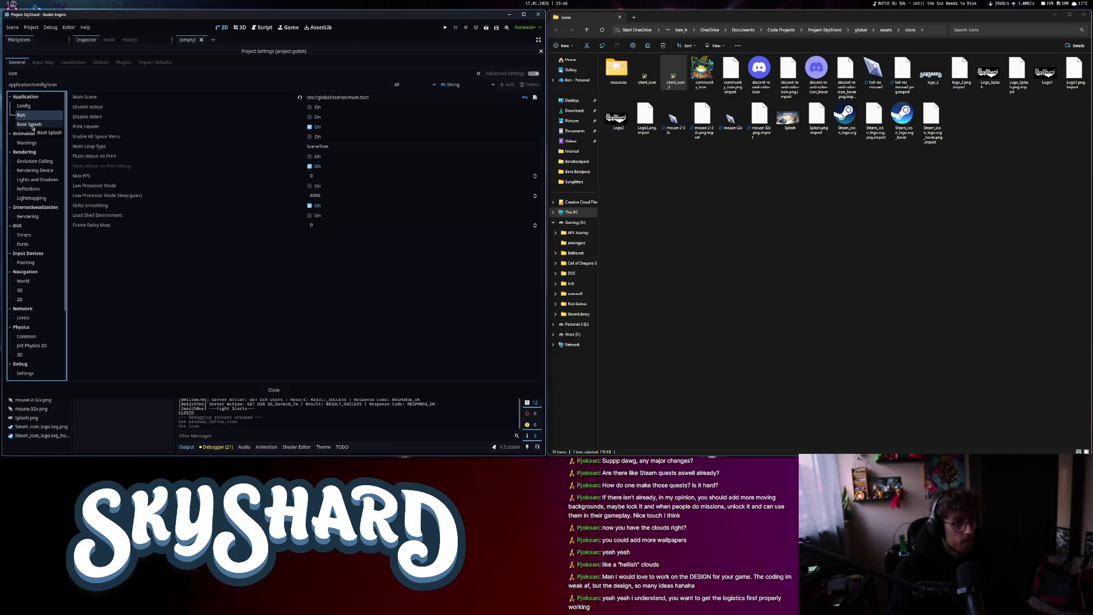
{"action": "left_click", "coordinate": [29, 126]}
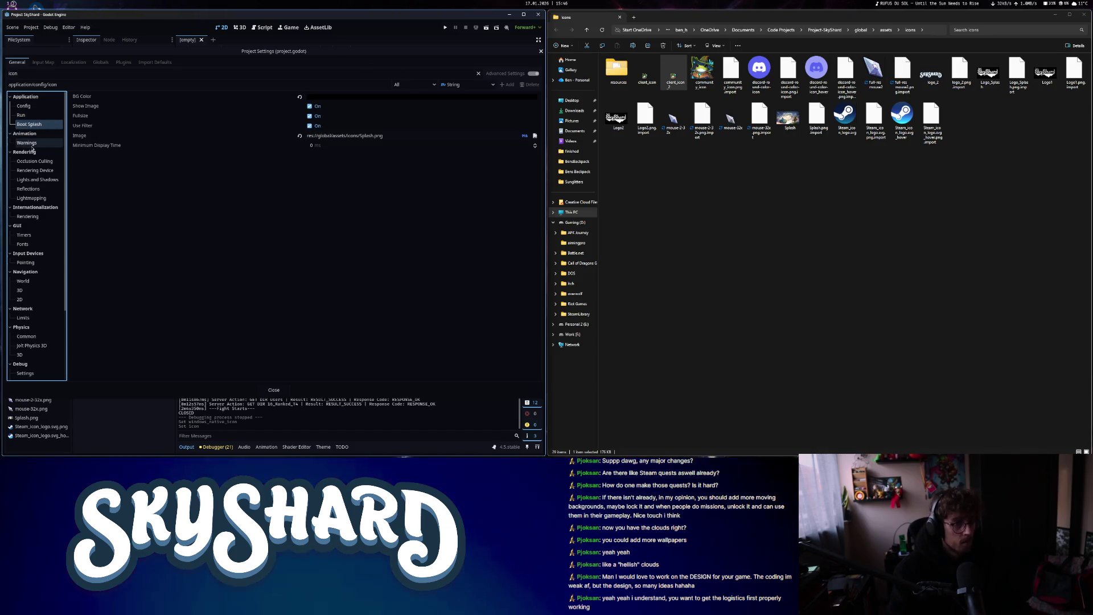
{"action": "left_click", "coordinate": [26, 142]}
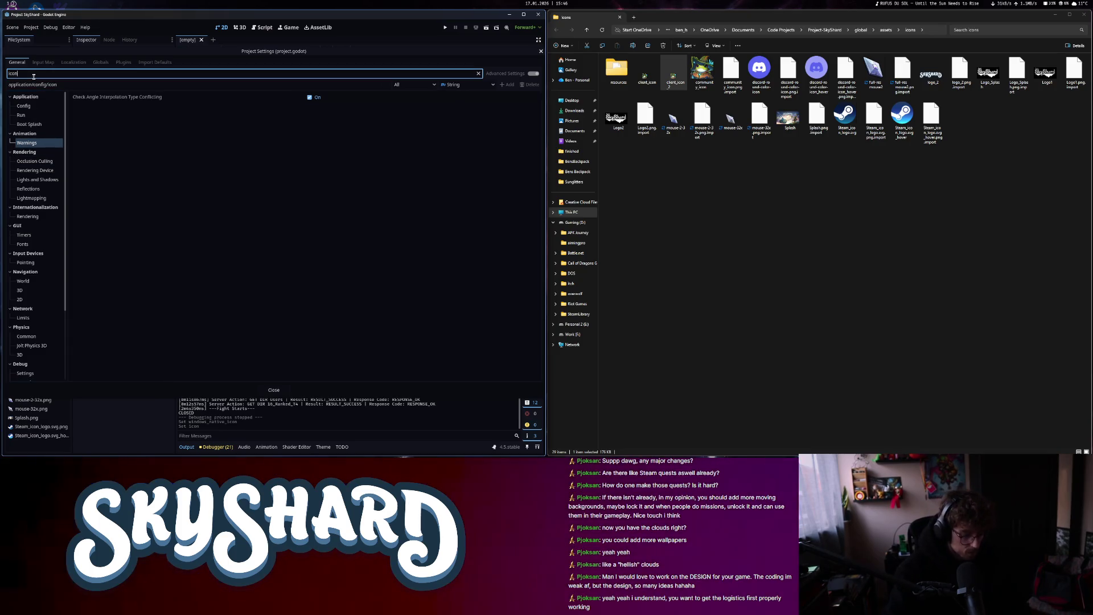
Refilter settings by 'windows' to show Windows Native Icon, then bring up client_icon_2's options in File Explorer
{"action": "key", "text": "BackSpace"}
{"action": "key", "text": "BackSpace"}
{"action": "key", "text": "BackSpace"}
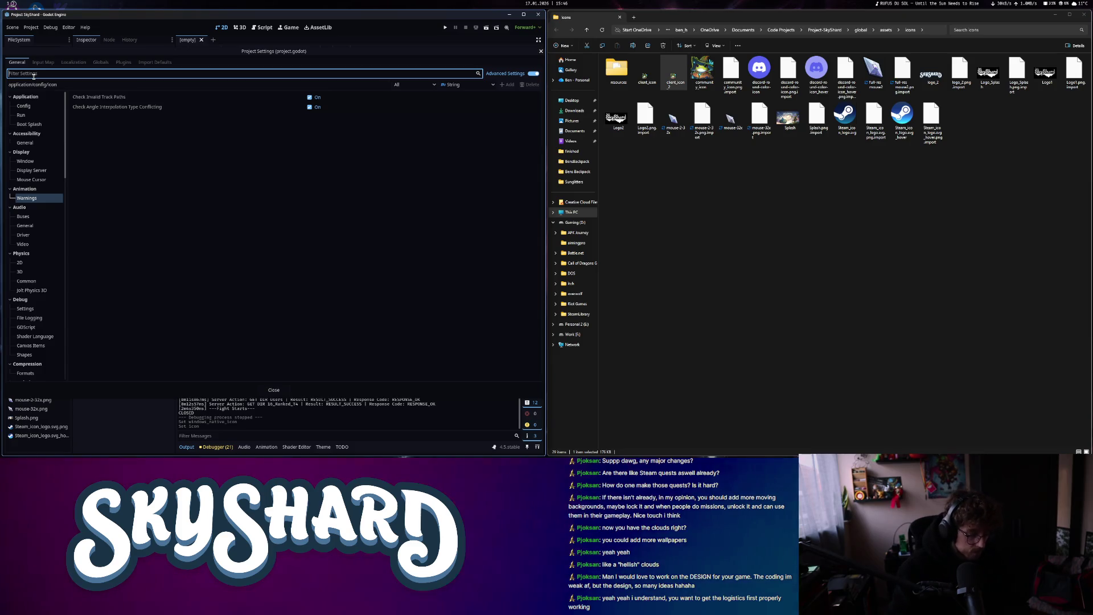
{"action": "type", "text": "windows"}
{"action": "left_click", "coordinate": [26, 106]}
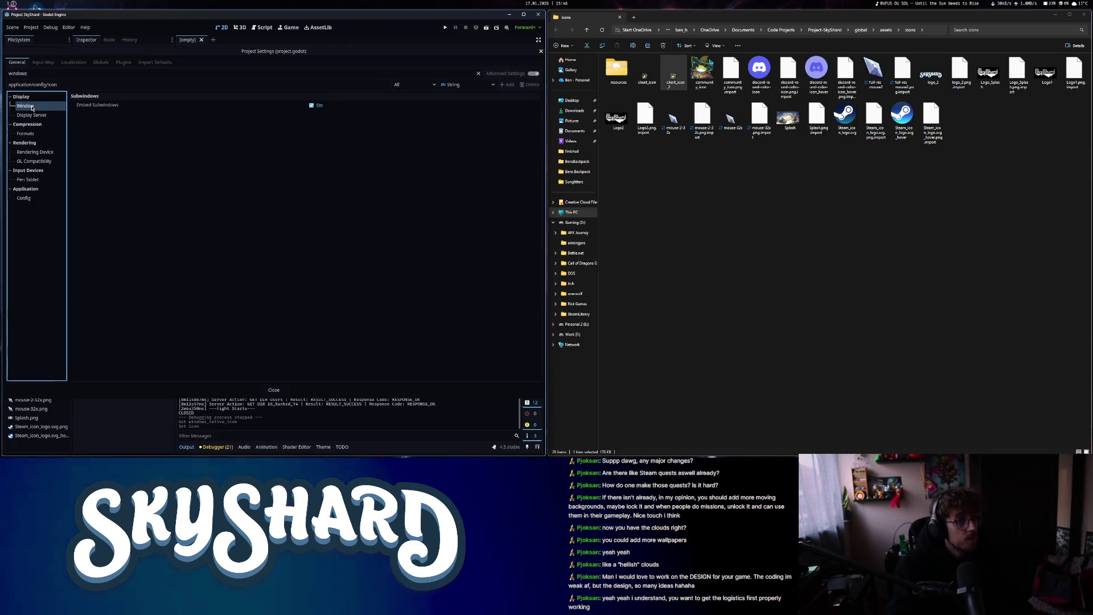
{"action": "left_click", "coordinate": [44, 137]}
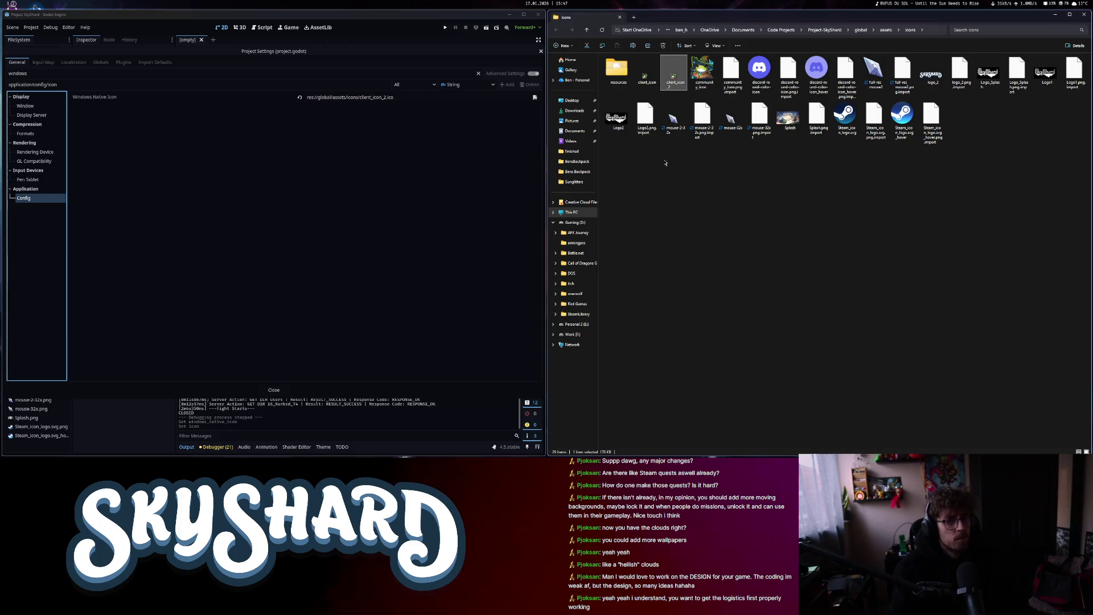
{"action": "left_click", "coordinate": [673, 80]}
{"action": "right_click", "coordinate": [673, 80]}
Open the client_icon_2 frog icon in GIMP
{"action": "mouse_move", "coordinate": [740, 109]}
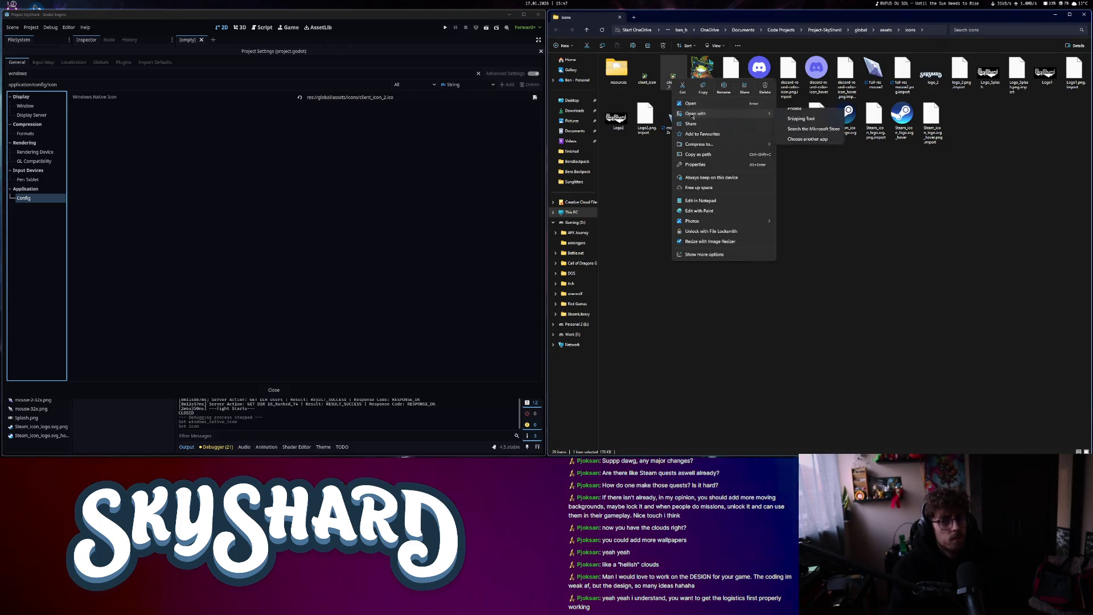
{"action": "left_click", "coordinate": [817, 115]}
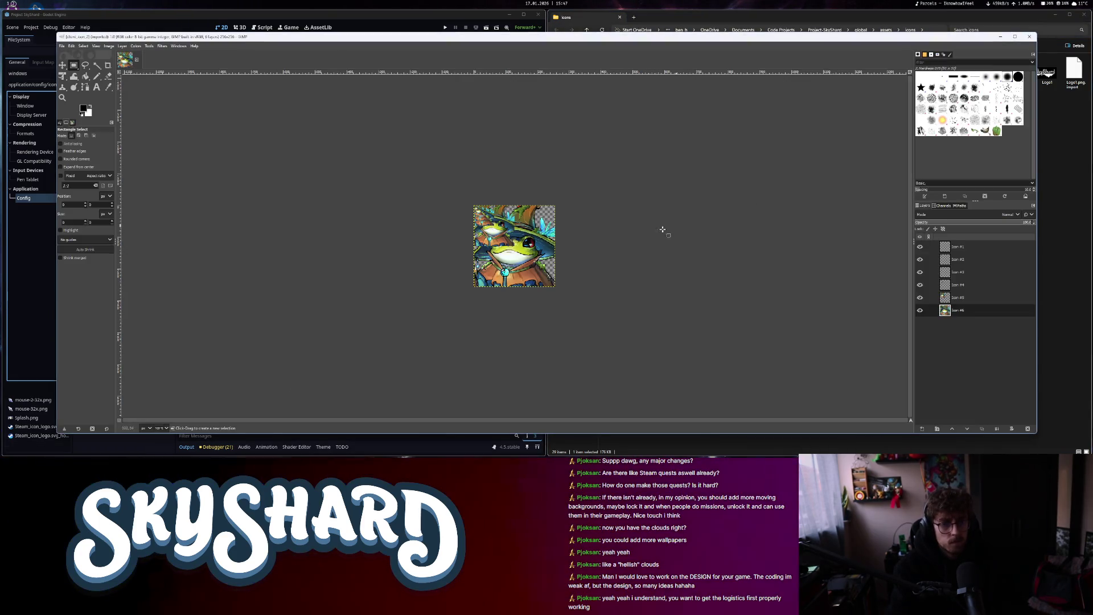
{"action": "scroll", "coordinate": [513, 258], "scroll_direction": "up", "scroll_amount": 4}
{"action": "scroll", "coordinate": [479, 216], "scroll_direction": "down", "scroll_amount": 3}
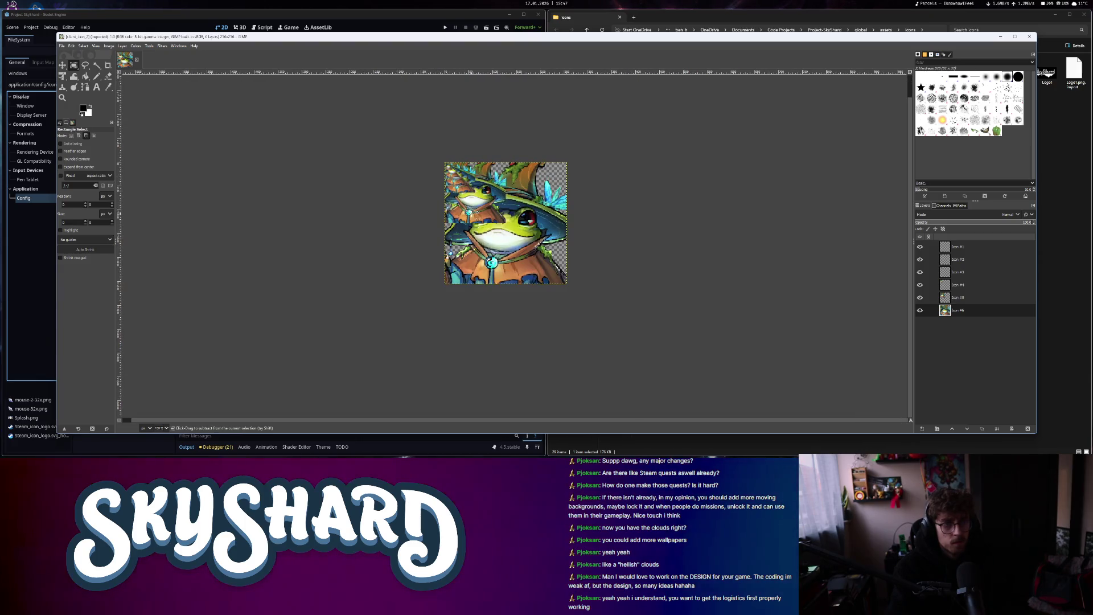
Measure layers Icon #5 and Icon #4 at 200% zoom with rectangle selections (about 62×63)
{"action": "left_click", "coordinate": [969, 297]}
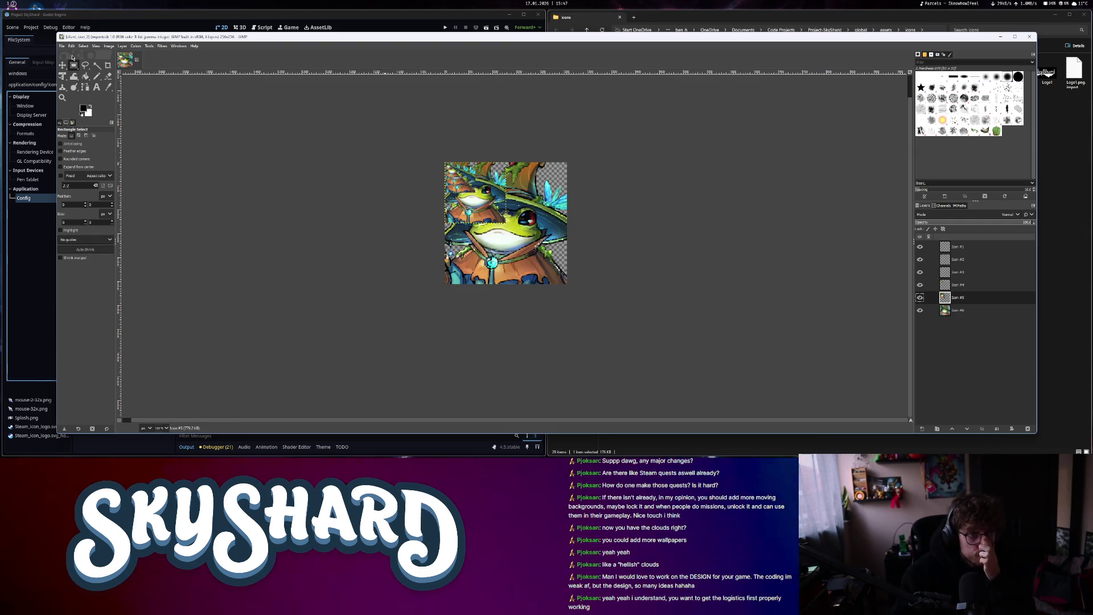
{"action": "key", "text": "2"}
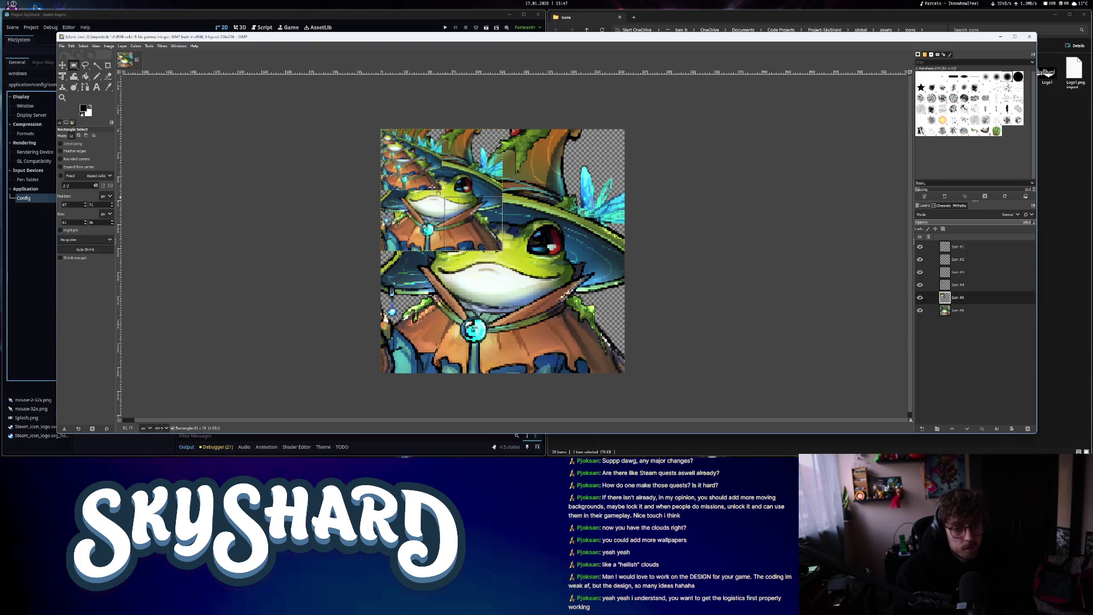
{"action": "left_click_drag", "start_coordinate": [432, 187], "coordinate": [381, 130]}
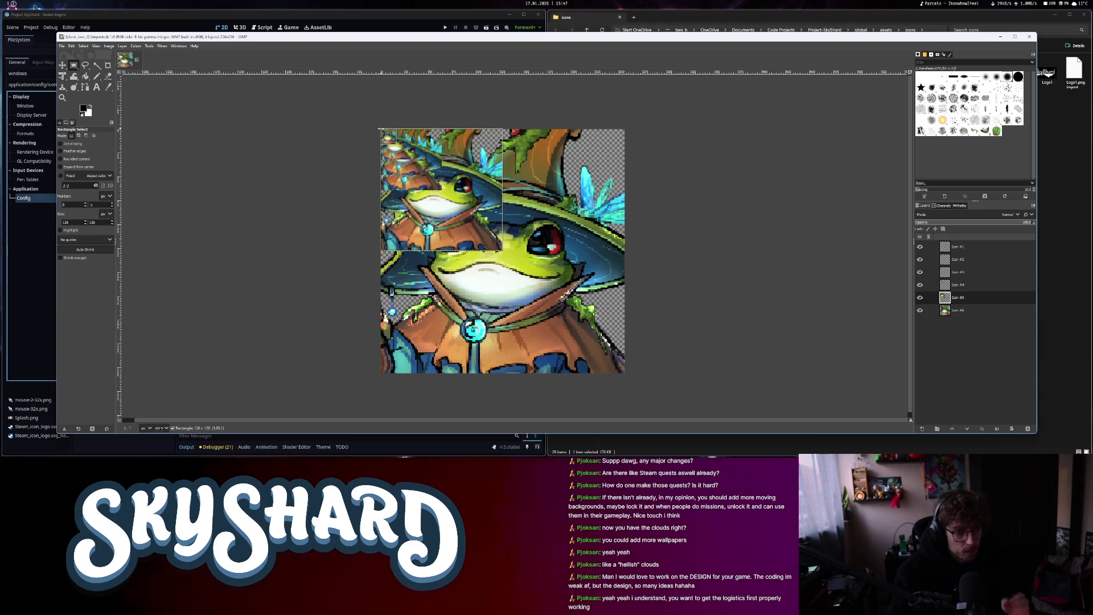
{"action": "left_click", "coordinate": [479, 185]}
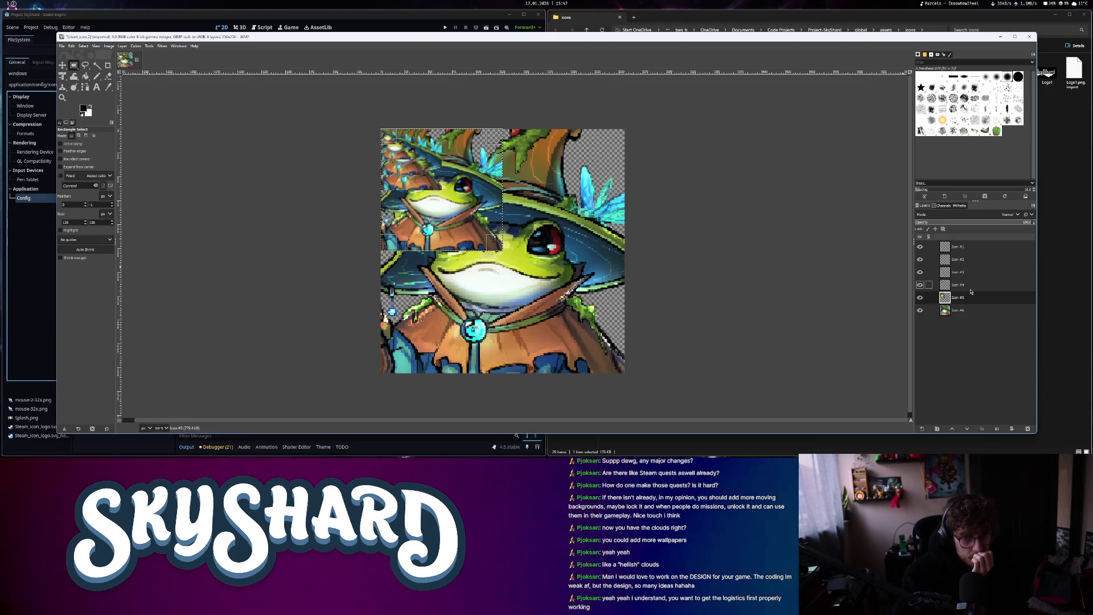
{"action": "key", "text": "Page_Up"}
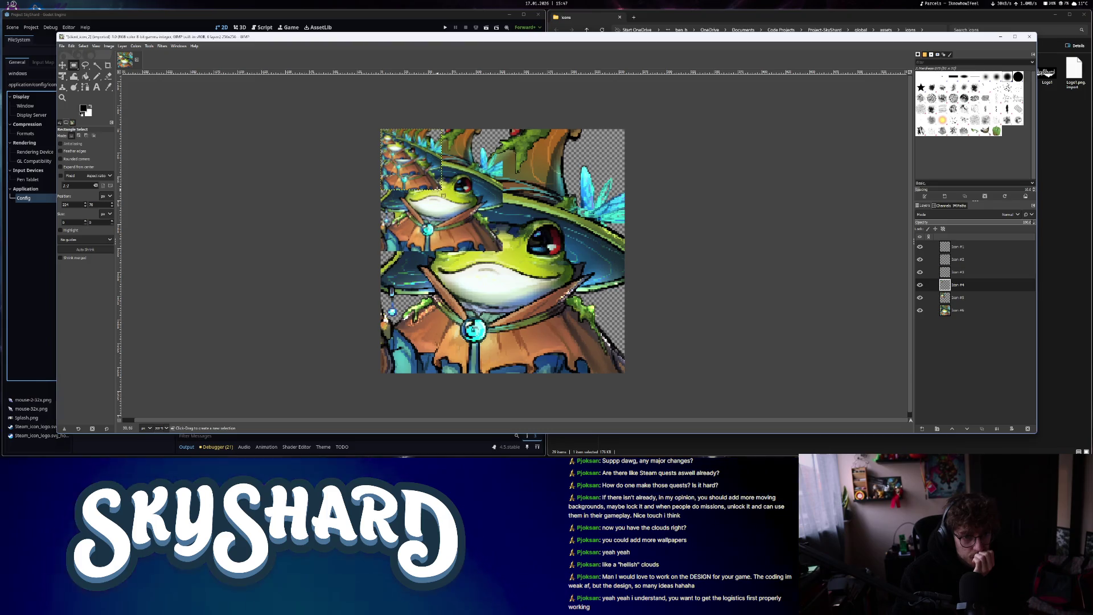
{"action": "left_click_drag", "start_coordinate": [441, 189], "coordinate": [381, 128]}
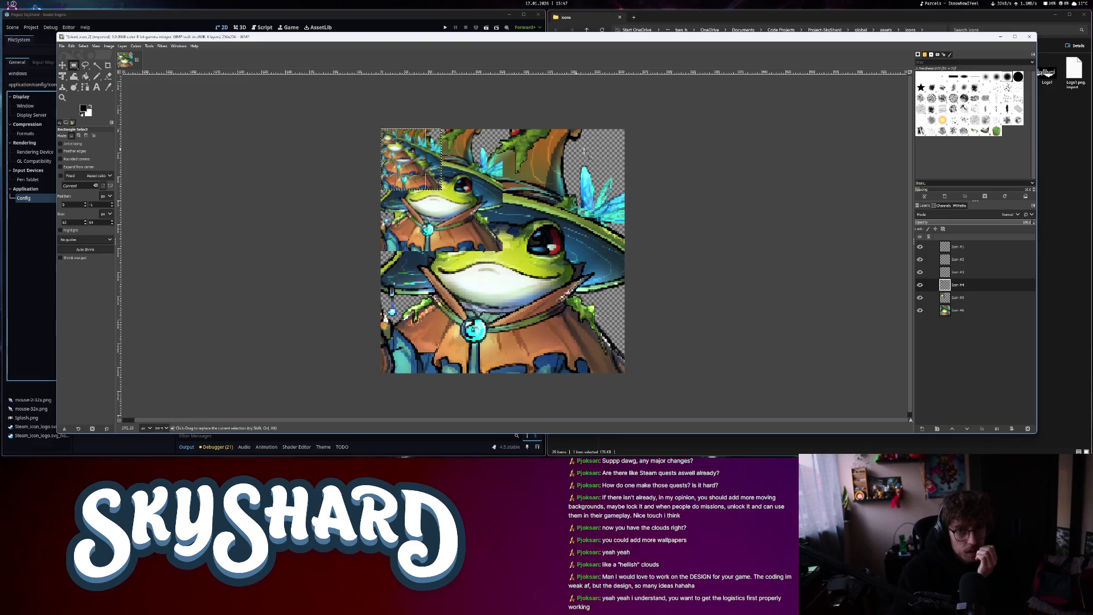
Minimise GIMP and switch to the Google search page
{"action": "left_click", "coordinate": [669, 9]}
{"action": "left_click", "coordinate": [461, 18]}
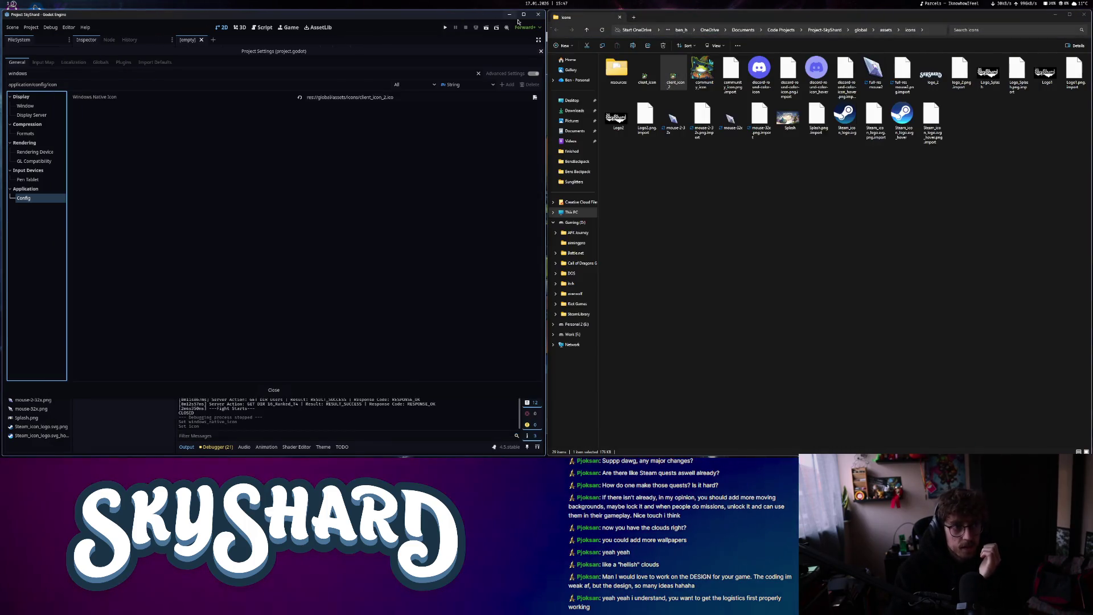
{"action": "key", "text": "alt+Tab"}
Search 'what ico sizes do I need for windows icon', expand the AI Overview, then return to GIMP
{"action": "left_click", "coordinate": [148, 21]}
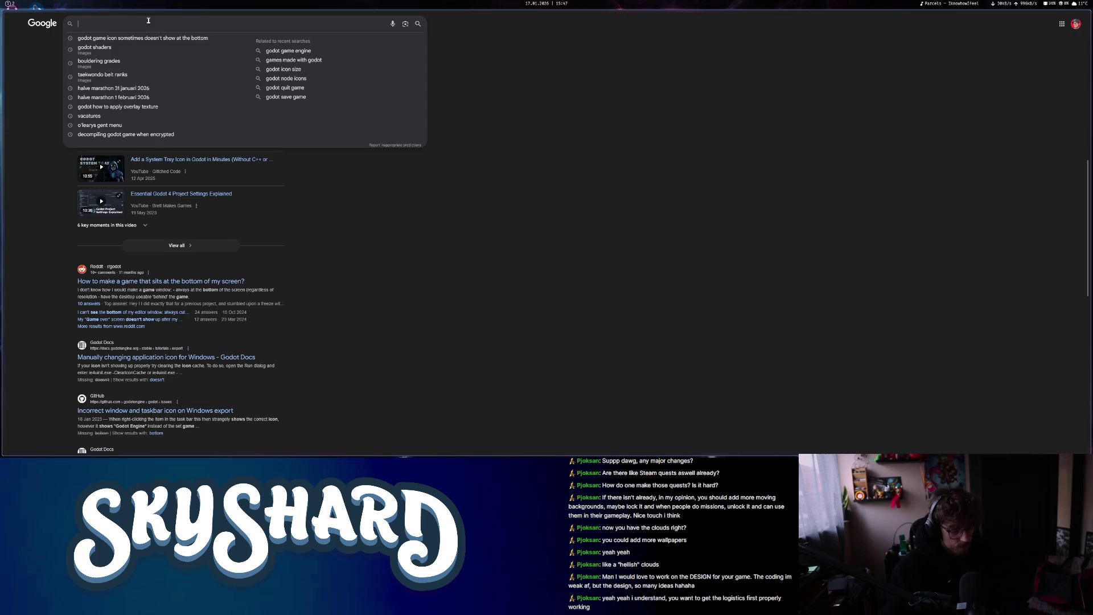
{"action": "type", "text": "what are"}
{"action": "key", "text": "BackSpace"}
{"action": "key", "text": "BackSpace"}
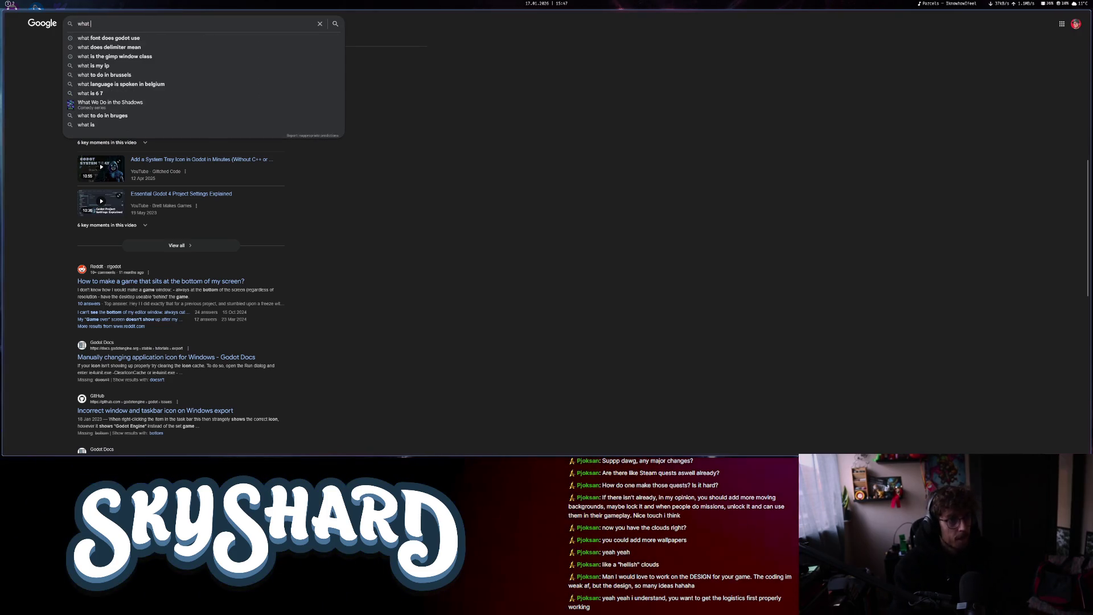
{"action": "type", "text": "s do"}
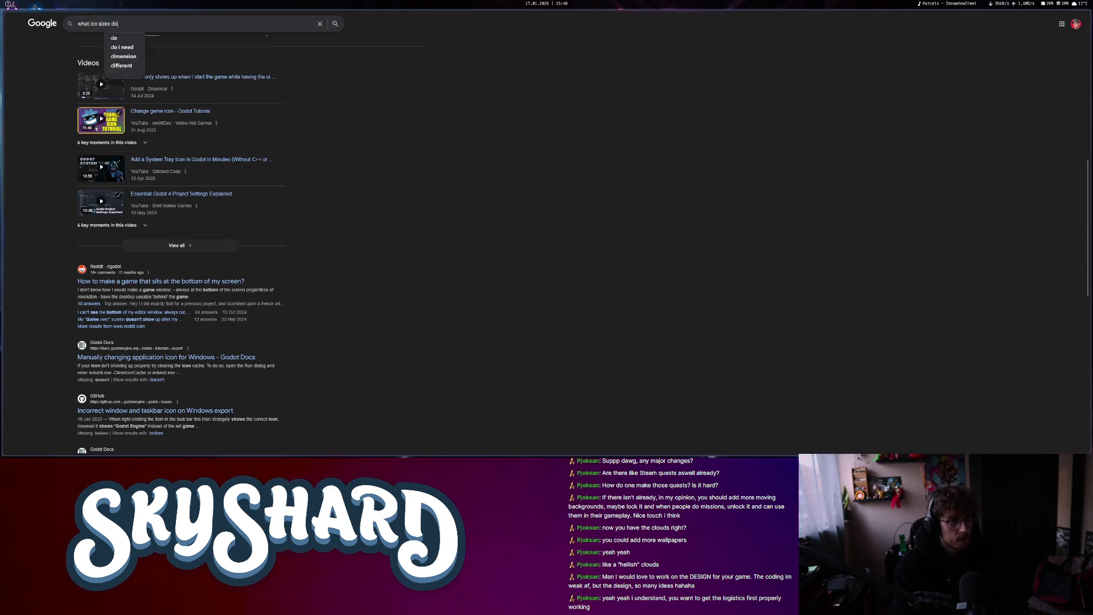
{"action": "type", "text": " I need for windows icon"}
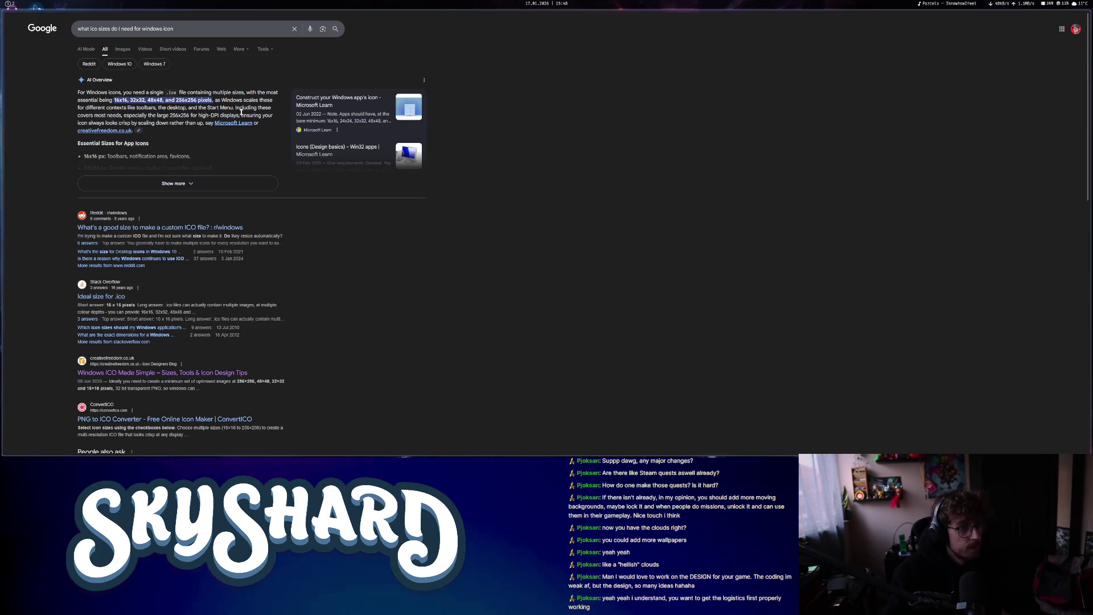
{"action": "left_click", "coordinate": [166, 183]}
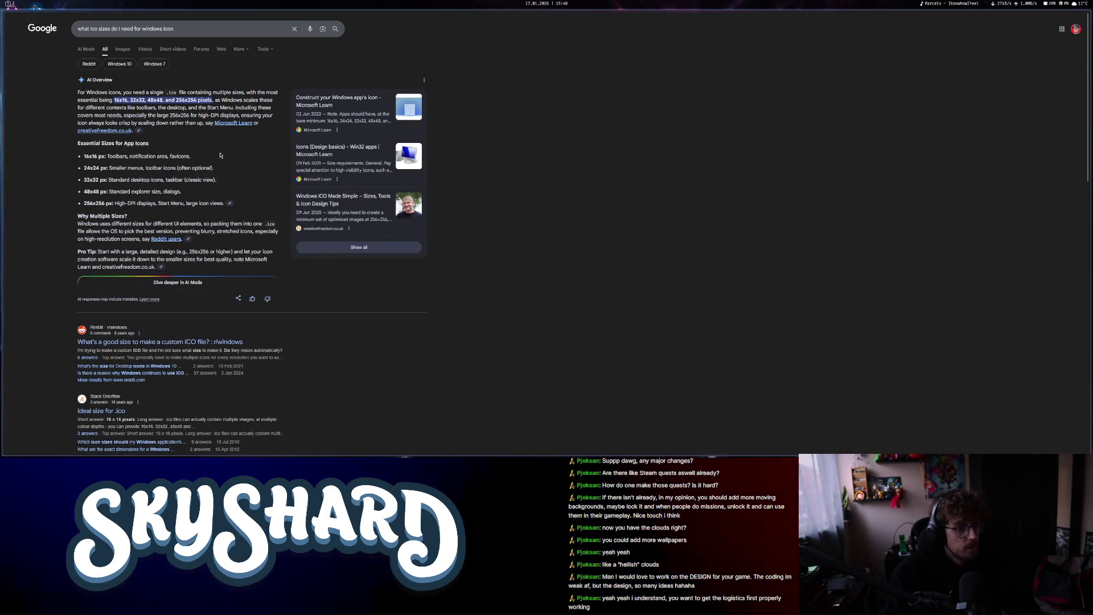
{"action": "key", "text": "alt+Tab"}
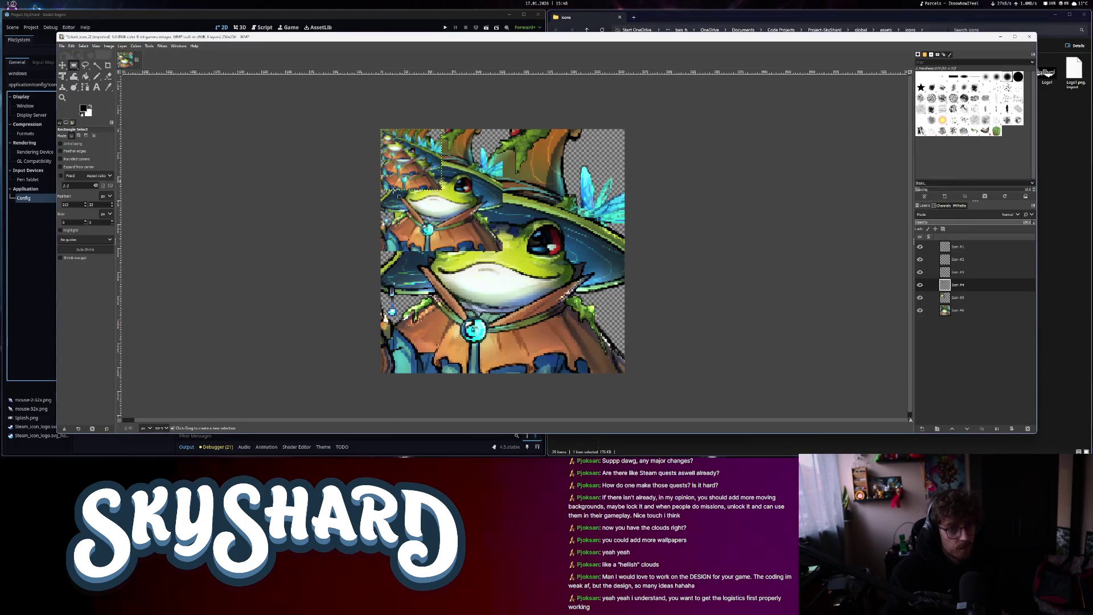
Measure 48×48 and roughly 31×31 regions from the frog icon's top-left corner
{"action": "left_click_drag", "start_coordinate": [393, 138], "coordinate": [380, 131]}
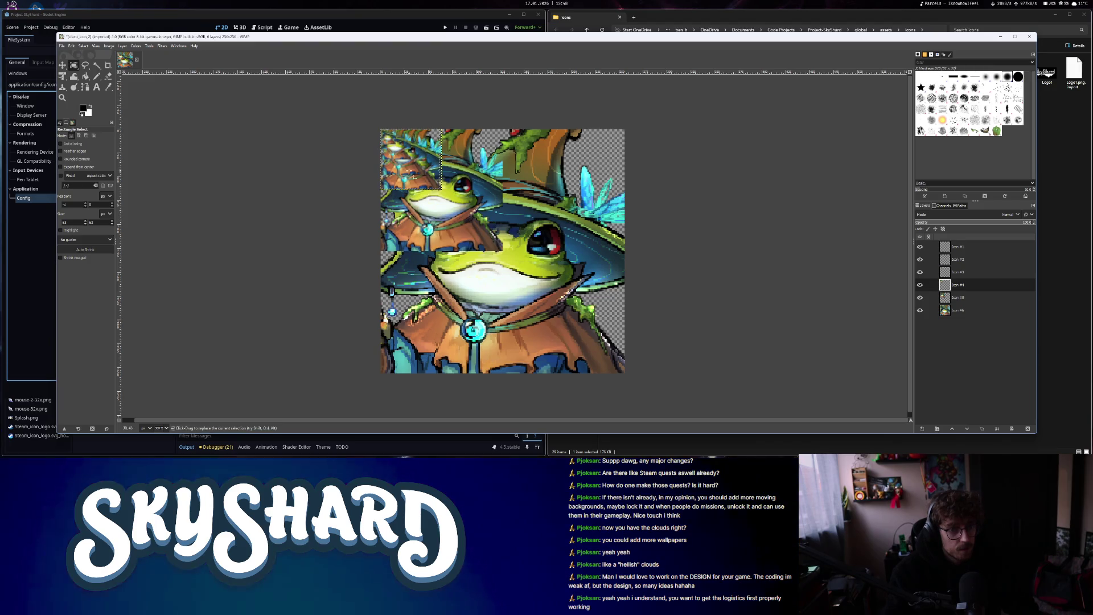
{"action": "scroll", "coordinate": [422, 181], "scroll_direction": "up", "scroll_amount": 1, "text": "ctrl"}
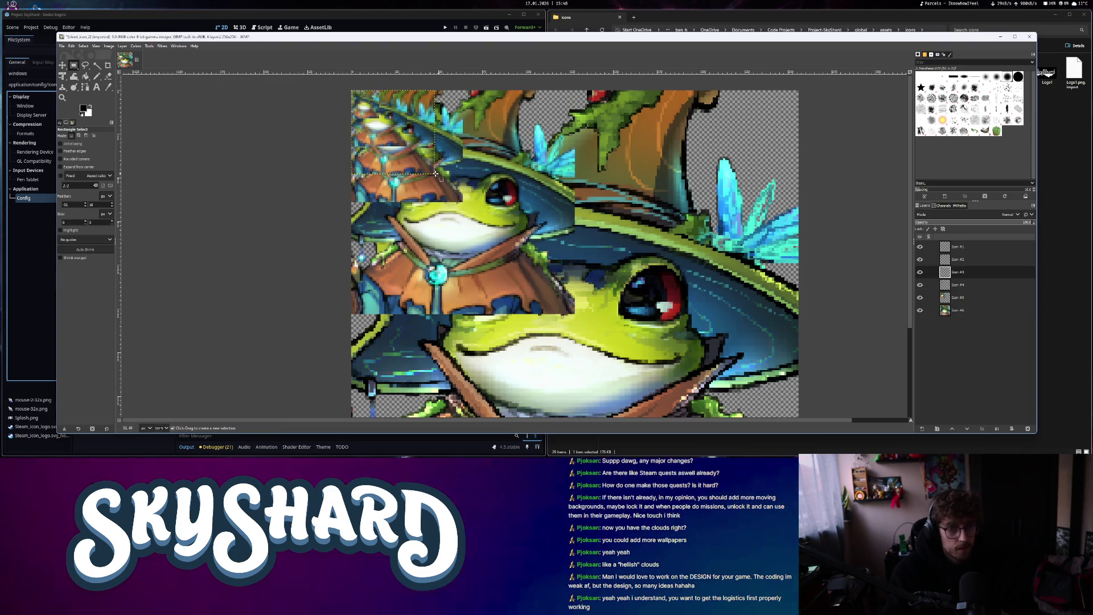
{"action": "left_click_drag", "start_coordinate": [436, 173], "coordinate": [351, 89]}
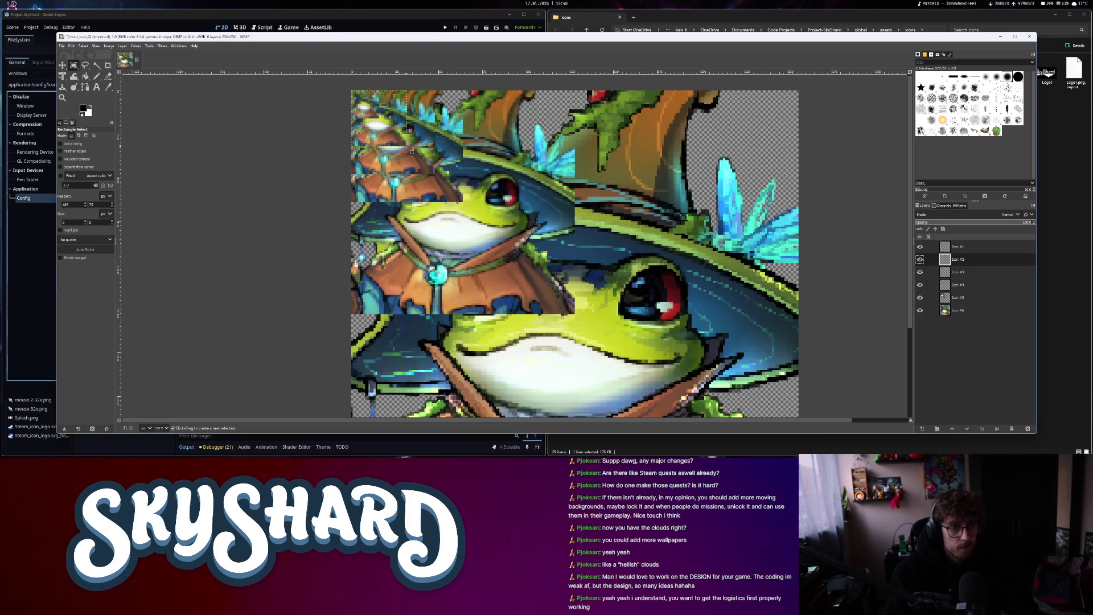
{"action": "left_click_drag", "start_coordinate": [357, 97], "coordinate": [351, 90]}
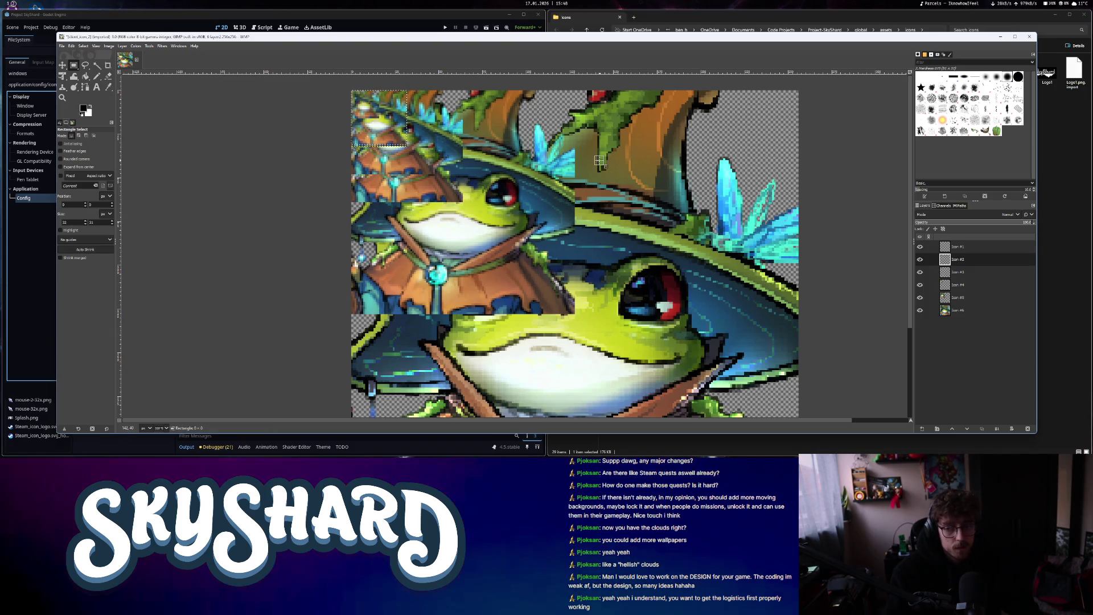
Zoom out and quit GIMP, discarding the unsaved icon edits
{"action": "scroll", "coordinate": [613, 335], "scroll_direction": "down", "scroll_amount": 3}
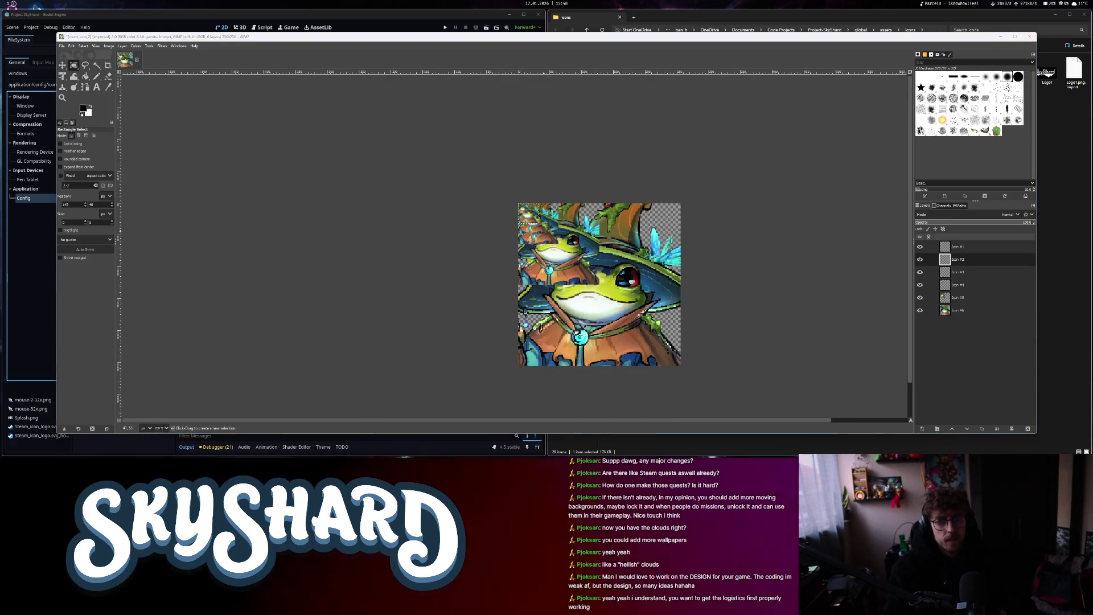
{"action": "left_click", "coordinate": [1029, 36]}
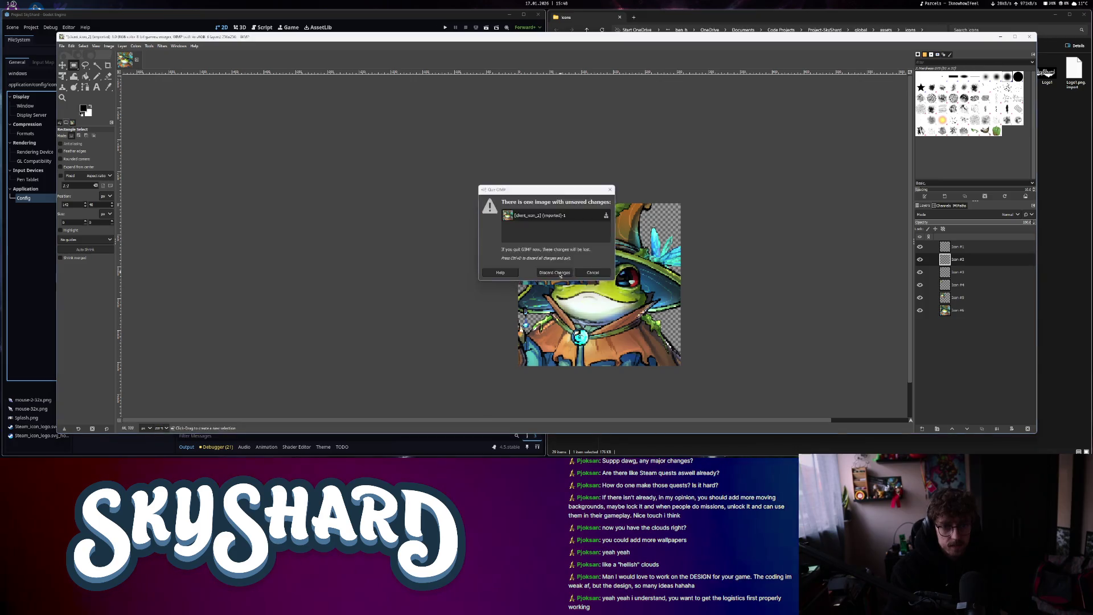
{"action": "left_click", "coordinate": [559, 273]}
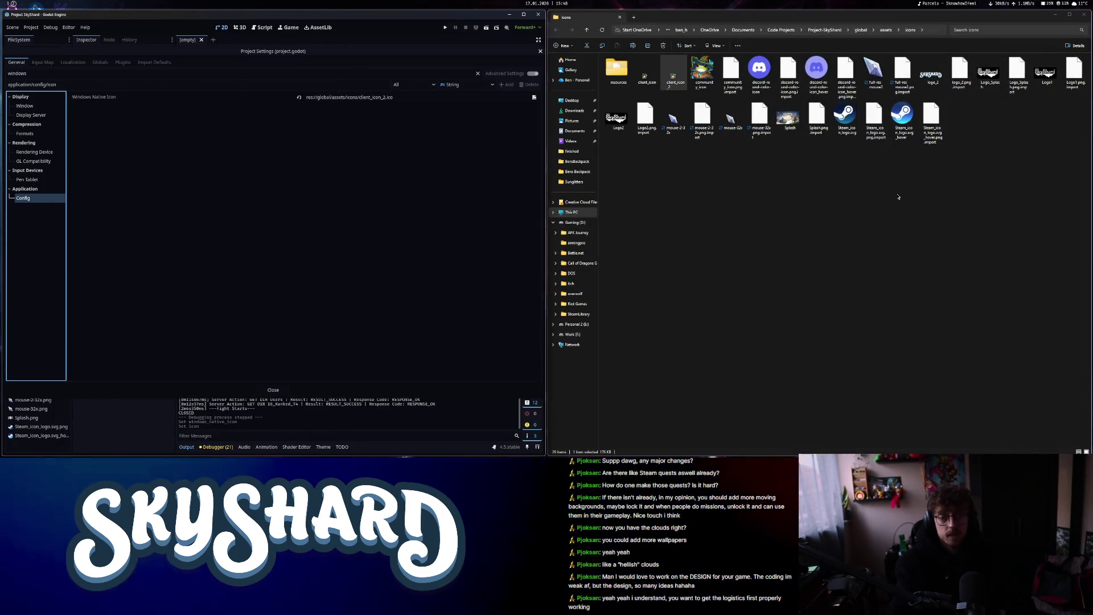
{"action": "left_click", "coordinate": [898, 197]}
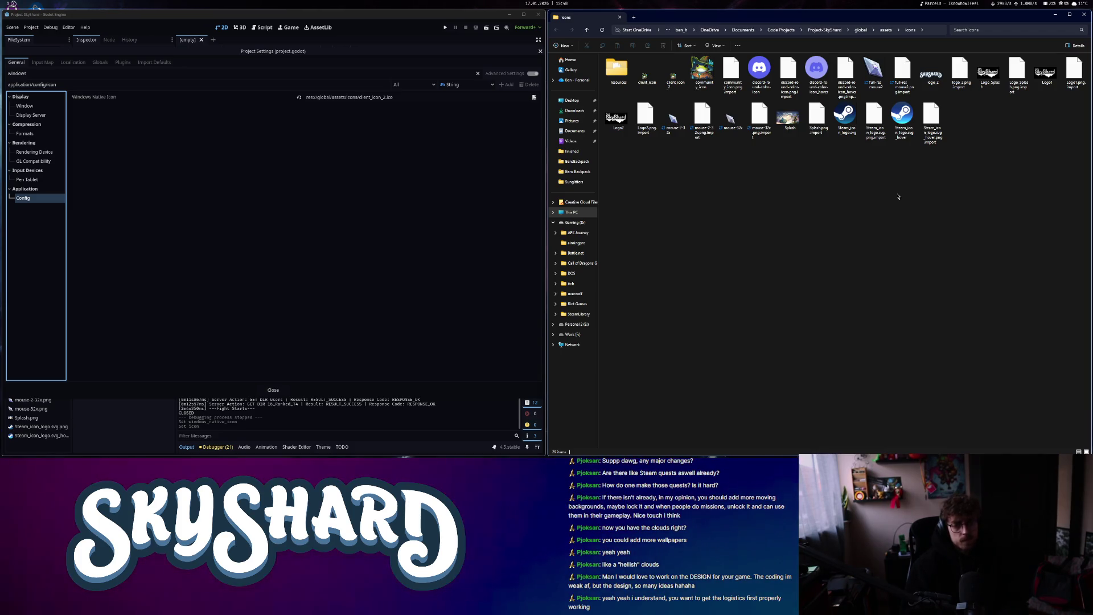
{"action": "left_click", "coordinate": [705, 74]}
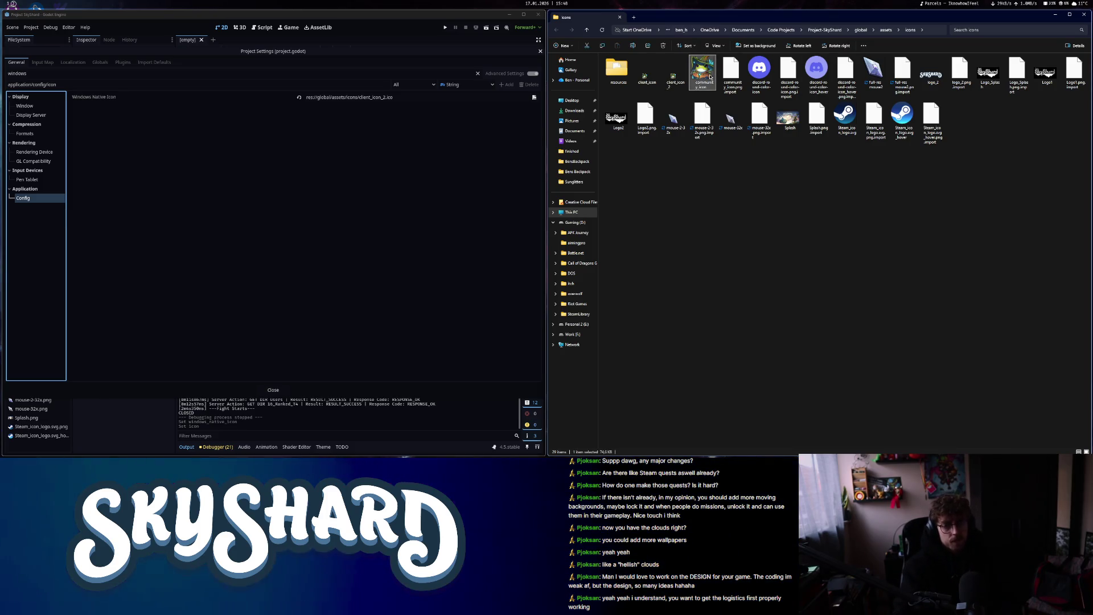
{"action": "double_click", "coordinate": [709, 77]}
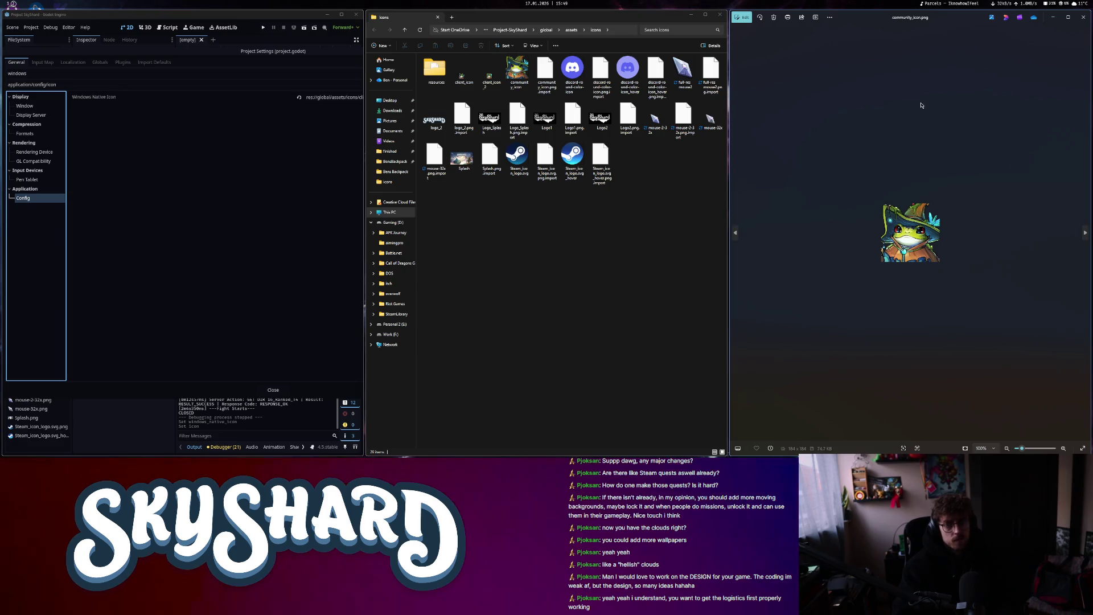
{"action": "scroll", "coordinate": [921, 240], "scroll_direction": "up", "scroll_amount": 2}
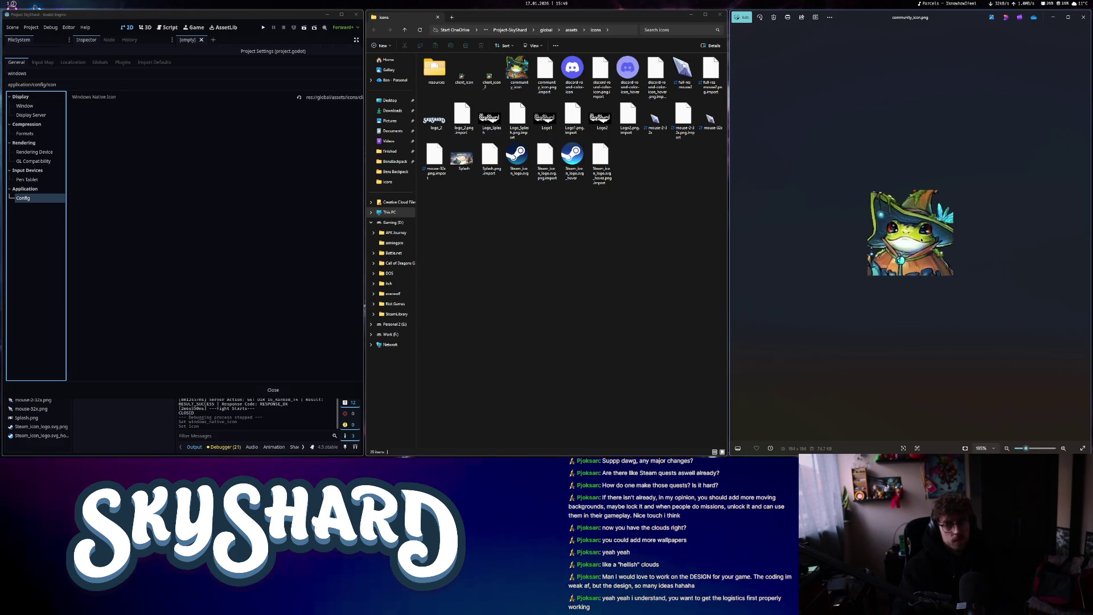
{"action": "scroll", "coordinate": [921, 240], "scroll_direction": "up", "scroll_amount": 4}
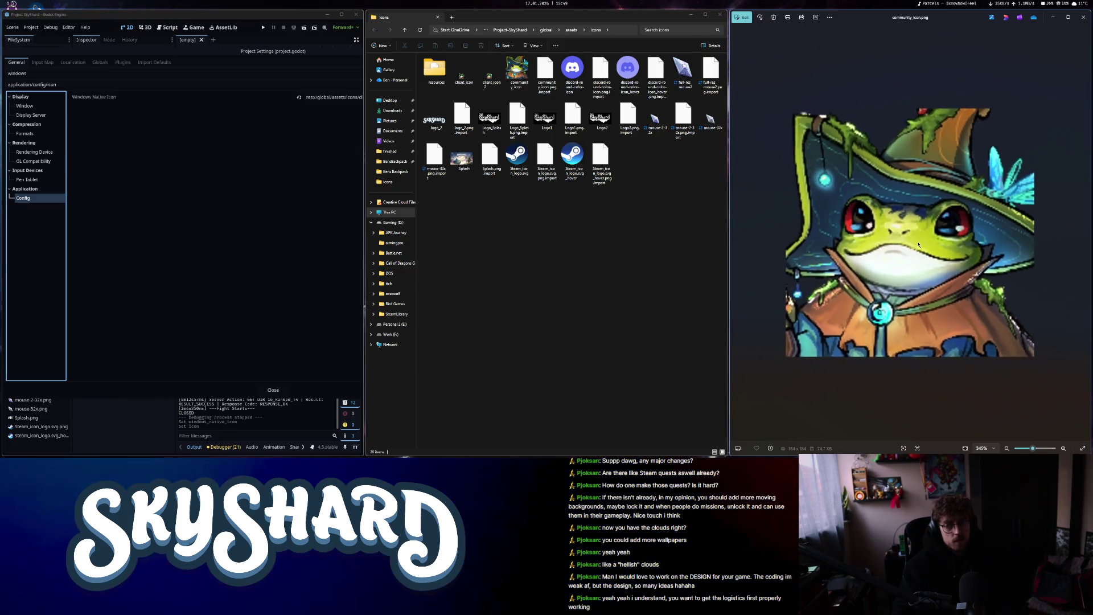
{"action": "scroll", "coordinate": [918, 242], "scroll_direction": "down", "scroll_amount": 1}
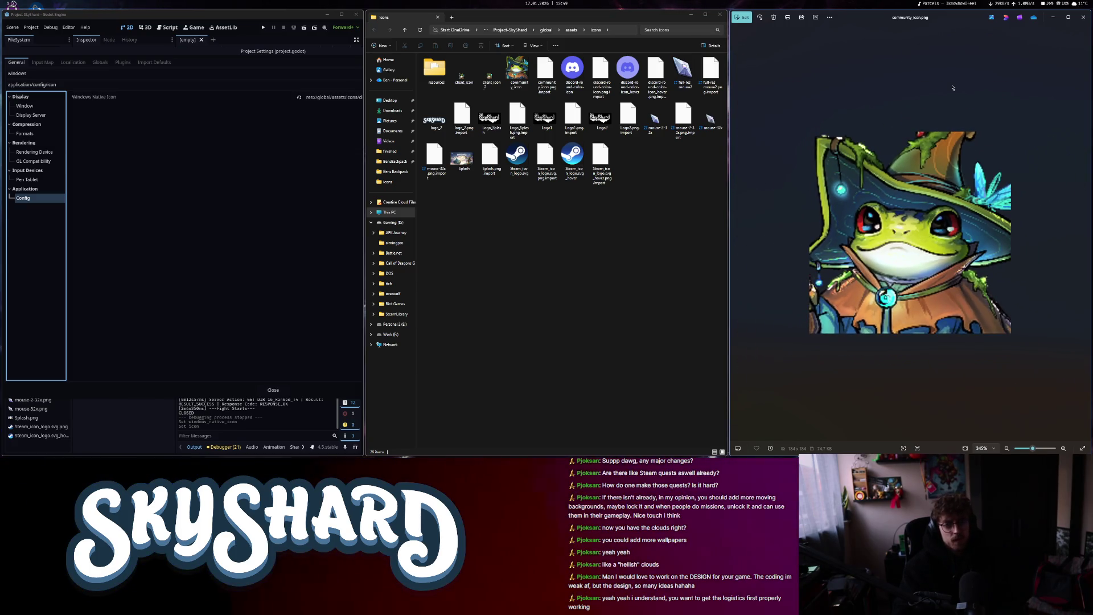
{"action": "left_click", "coordinate": [1082, 17]}
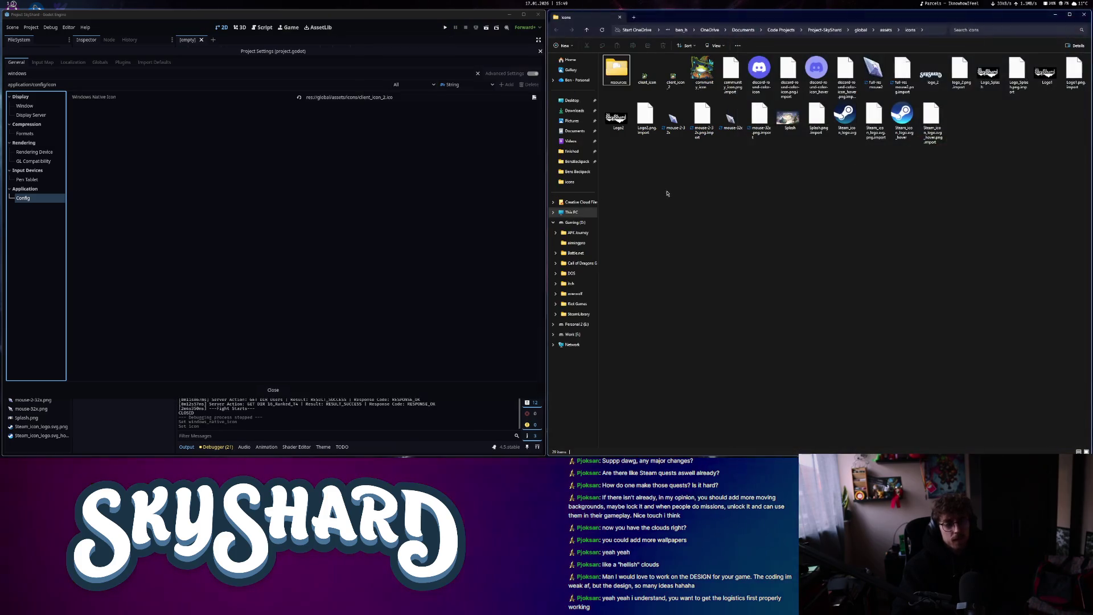
Clear the settings filter and set the project Icon to res://global/assets/icons/community_icon.png
{"action": "left_click", "coordinate": [477, 74]}
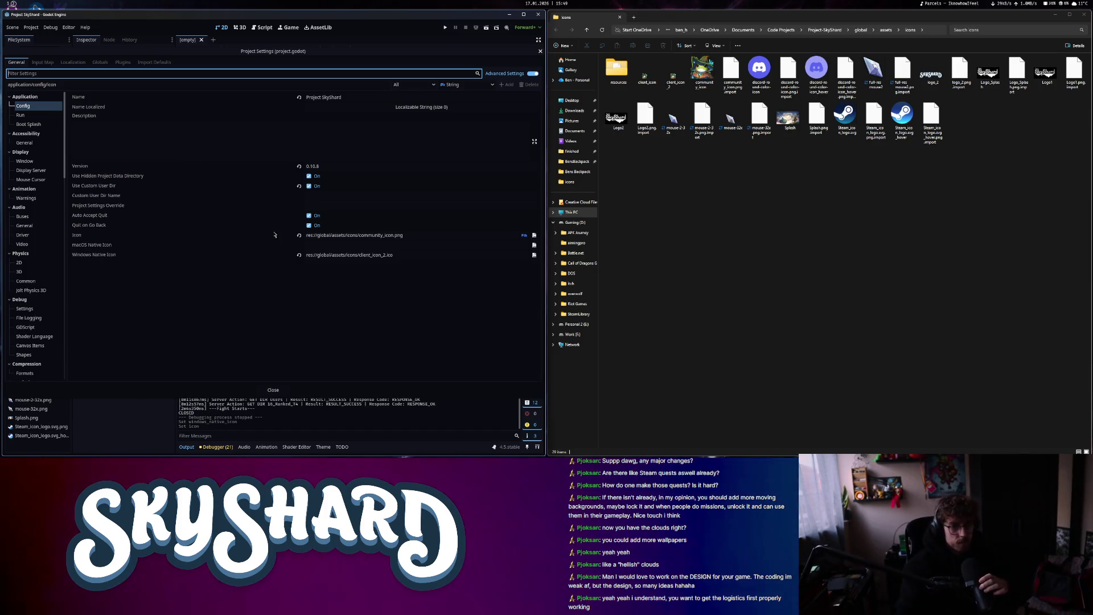
{"action": "left_click", "coordinate": [299, 235]}
{"action": "left_click", "coordinate": [398, 236]}
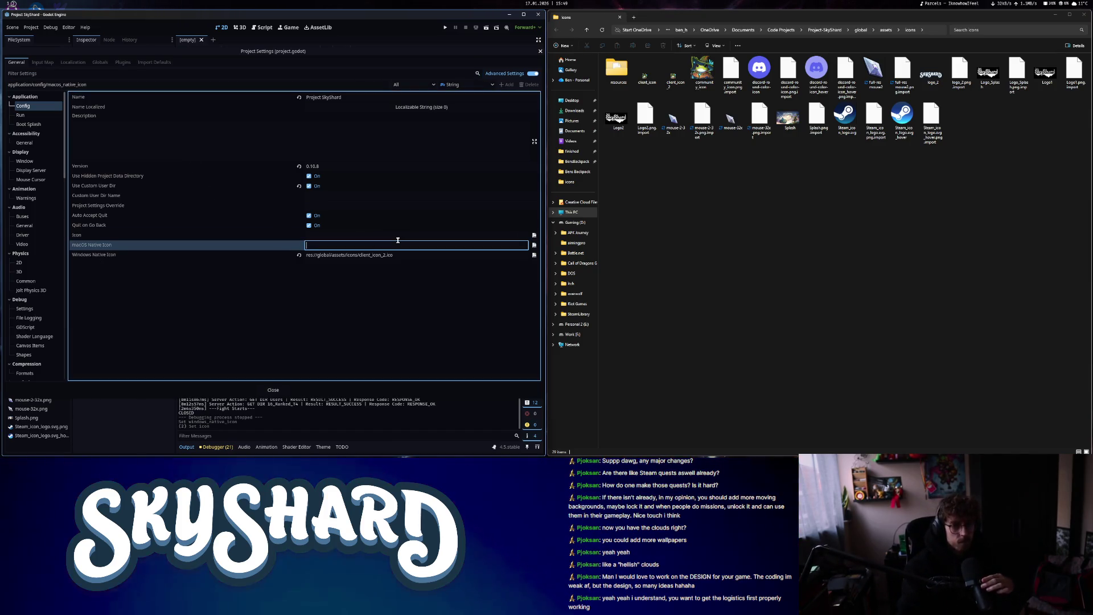
{"action": "left_click", "coordinate": [534, 235]}
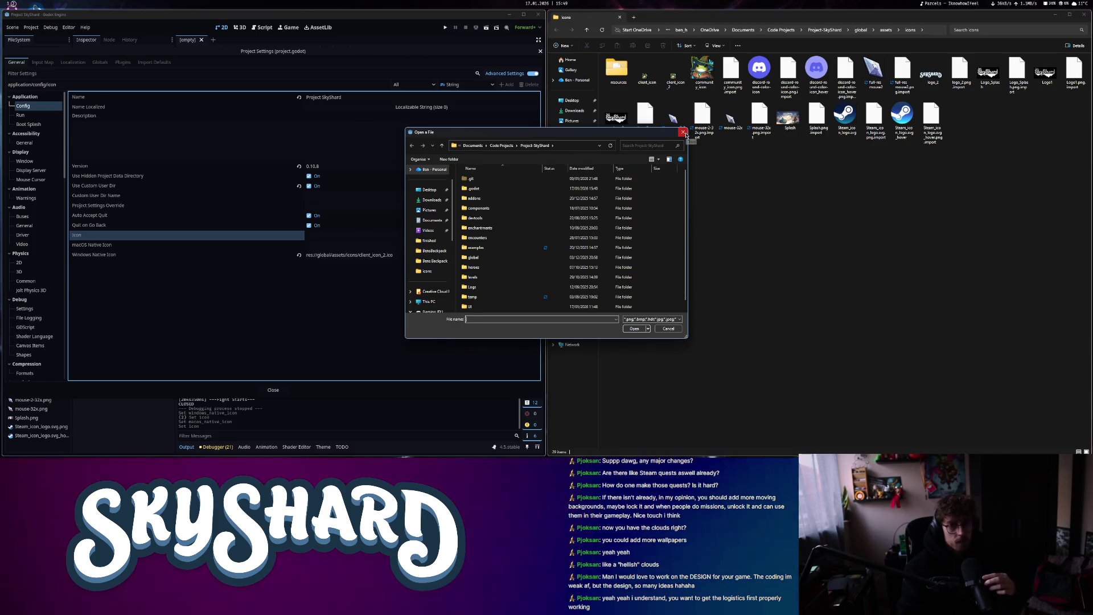
{"action": "double_click", "coordinate": [476, 258]}
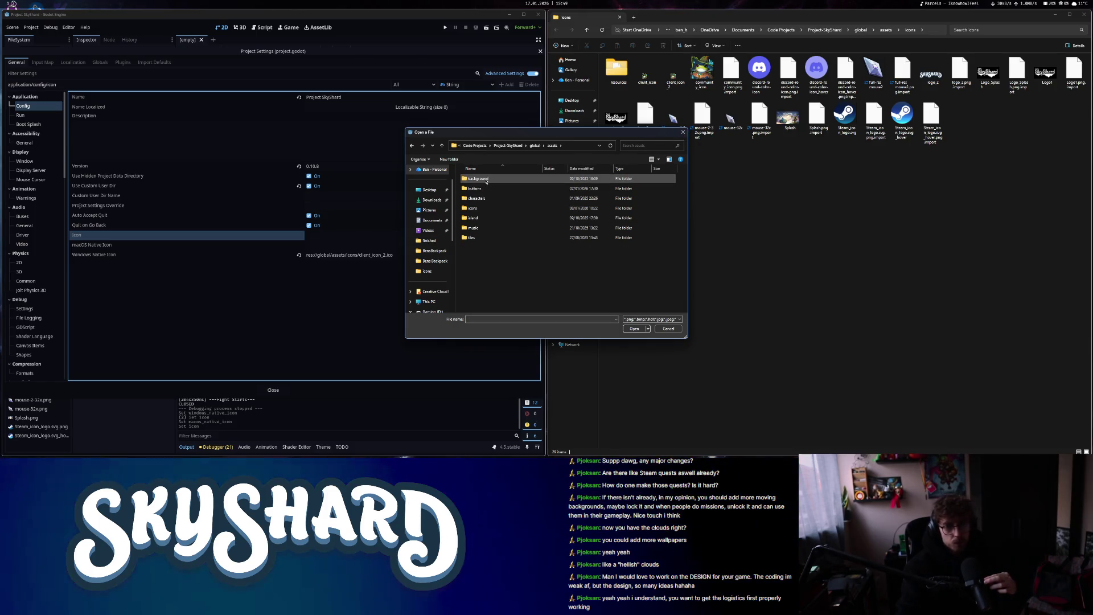
{"action": "double_click", "coordinate": [474, 179]}
{"action": "double_click", "coordinate": [481, 211]}
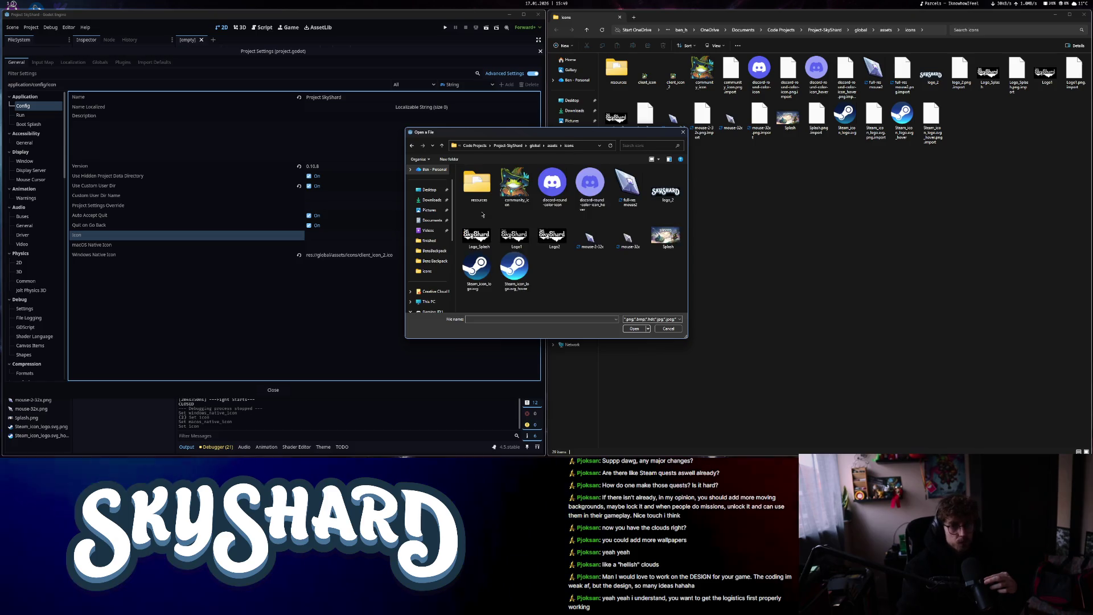
{"action": "double_click", "coordinate": [512, 193]}
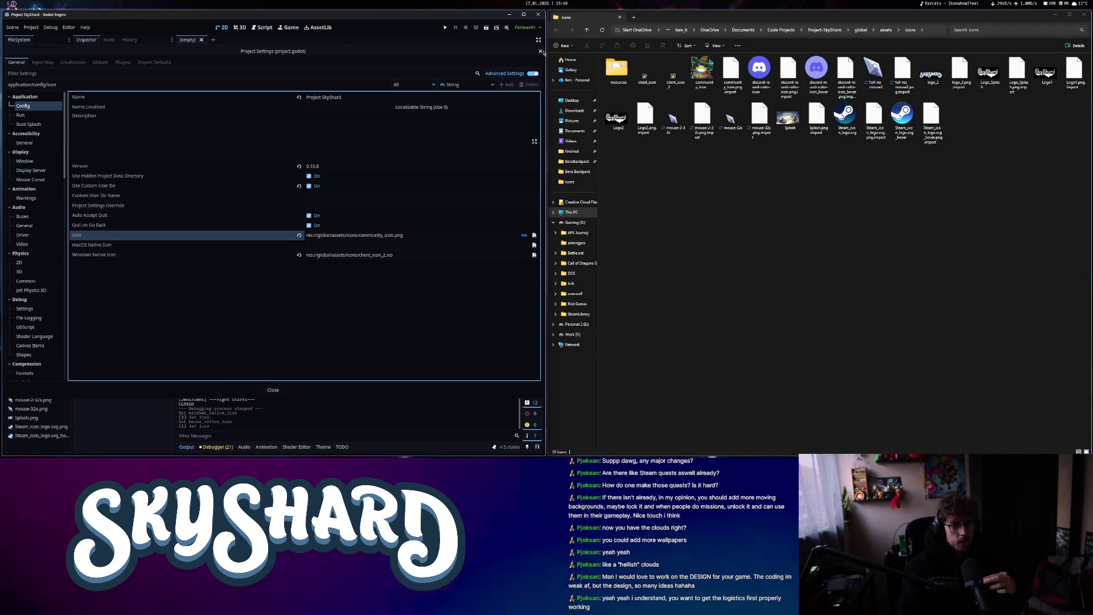
Close Project Settings and open the Export presets dialog
{"action": "key", "text": "Escape"}
{"action": "left_click", "coordinate": [30, 27]}
{"action": "left_click", "coordinate": [43, 62]}
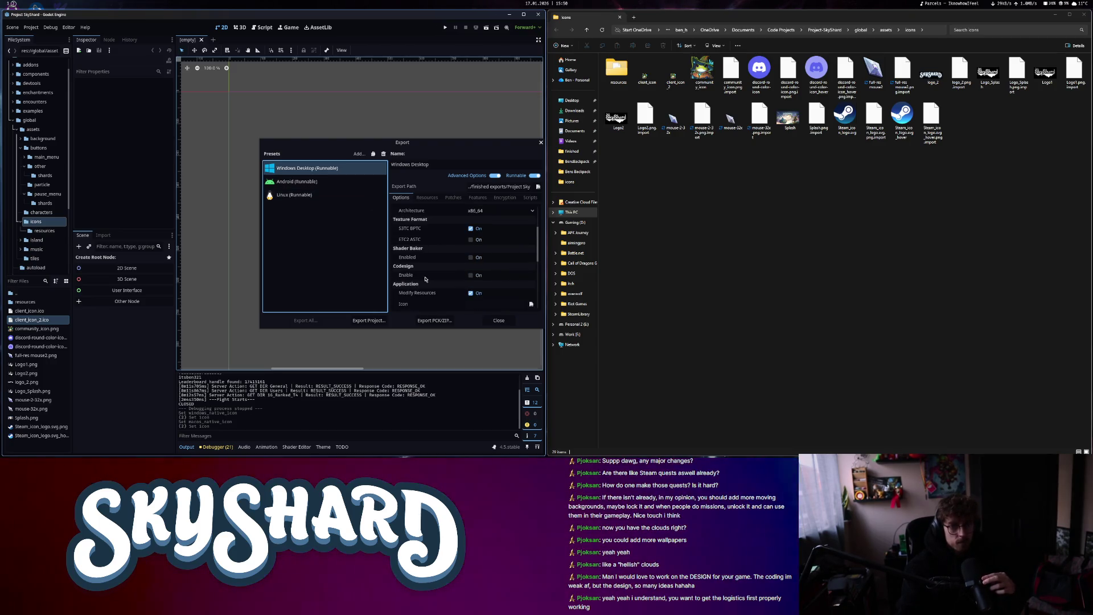
{"action": "scroll", "coordinate": [448, 276], "scroll_direction": "down", "scroll_amount": 2}
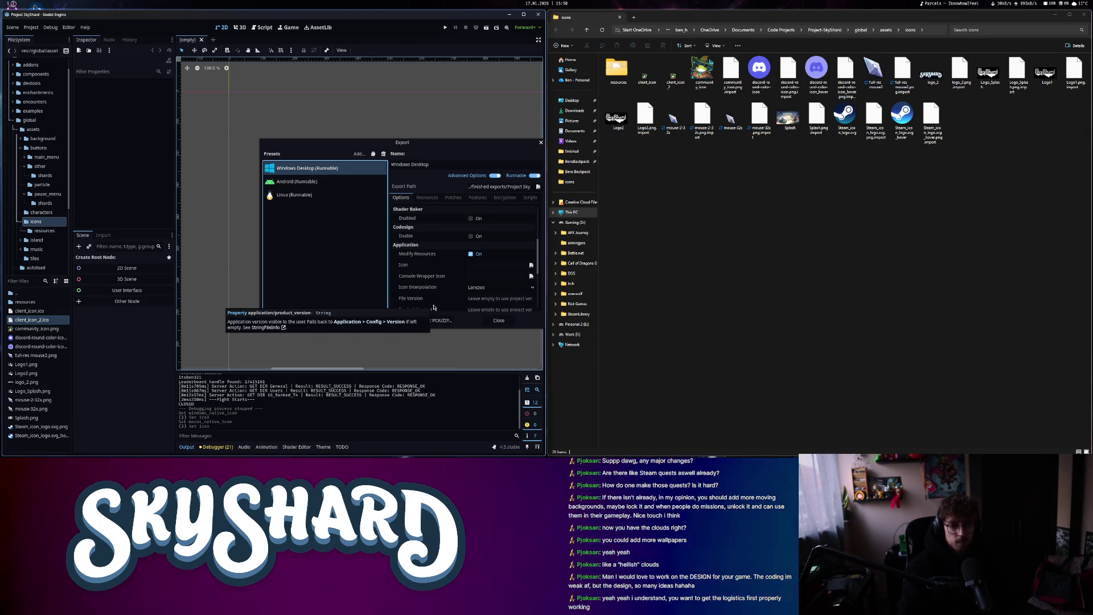
{"action": "scroll", "coordinate": [433, 307], "scroll_direction": "down", "scroll_amount": 2}
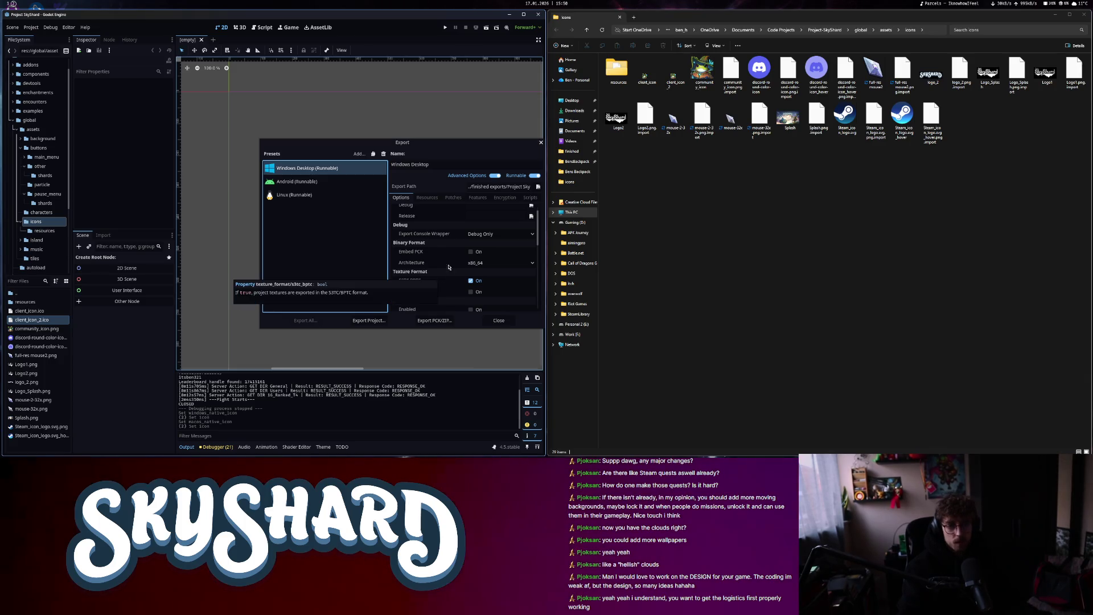
{"action": "scroll", "coordinate": [444, 260], "scroll_direction": "down", "scroll_amount": 1}
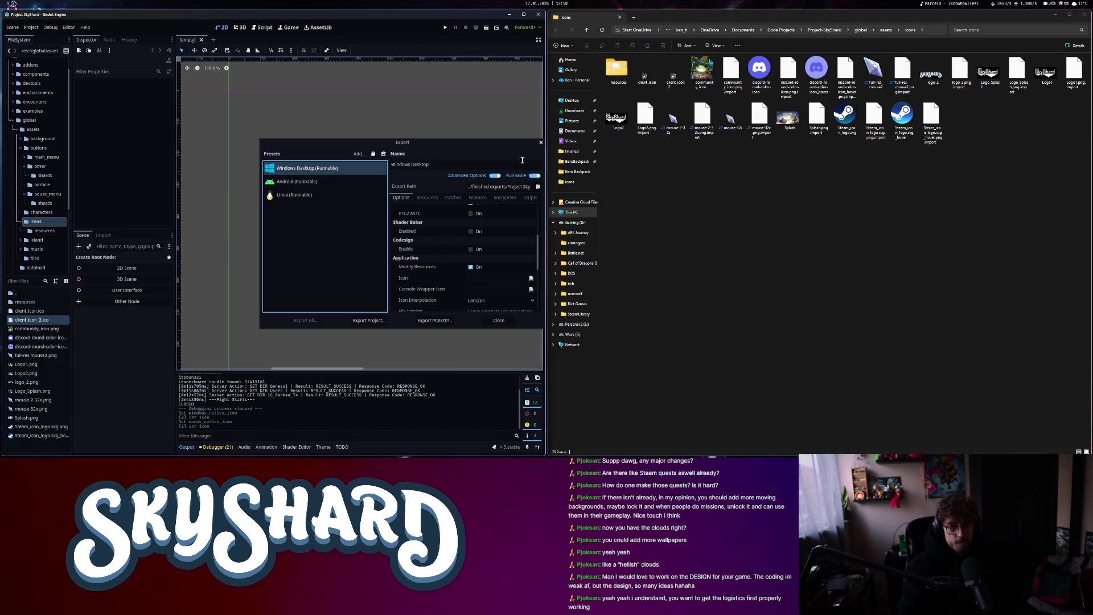
{"action": "left_click", "coordinate": [541, 143]}
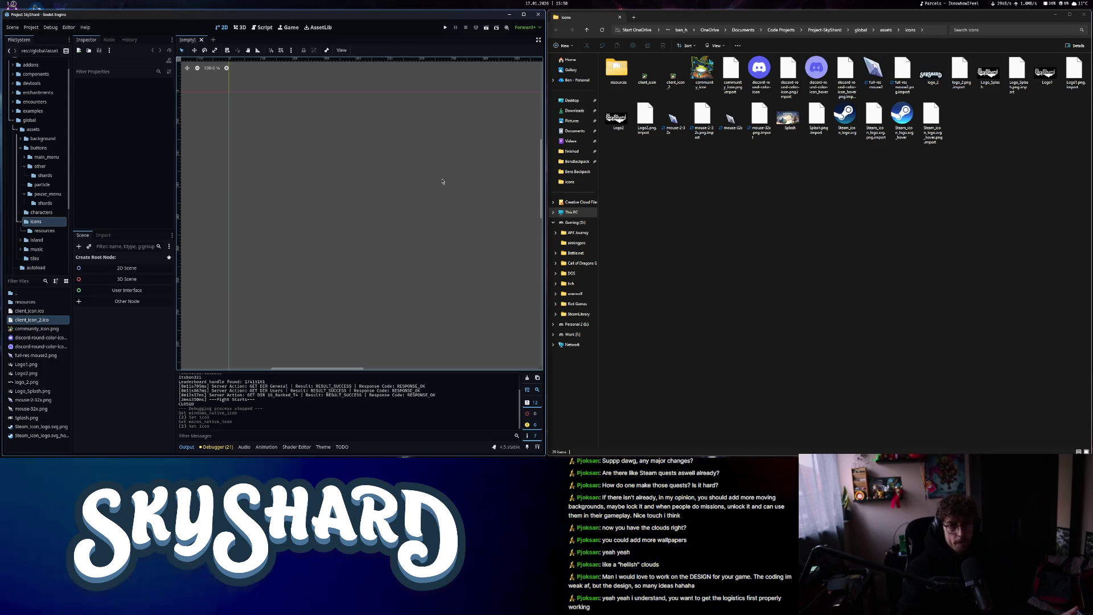
Close the File Explorer so Godot fills the screen and open the Select Script search
{"action": "left_click", "coordinate": [1083, 14]}
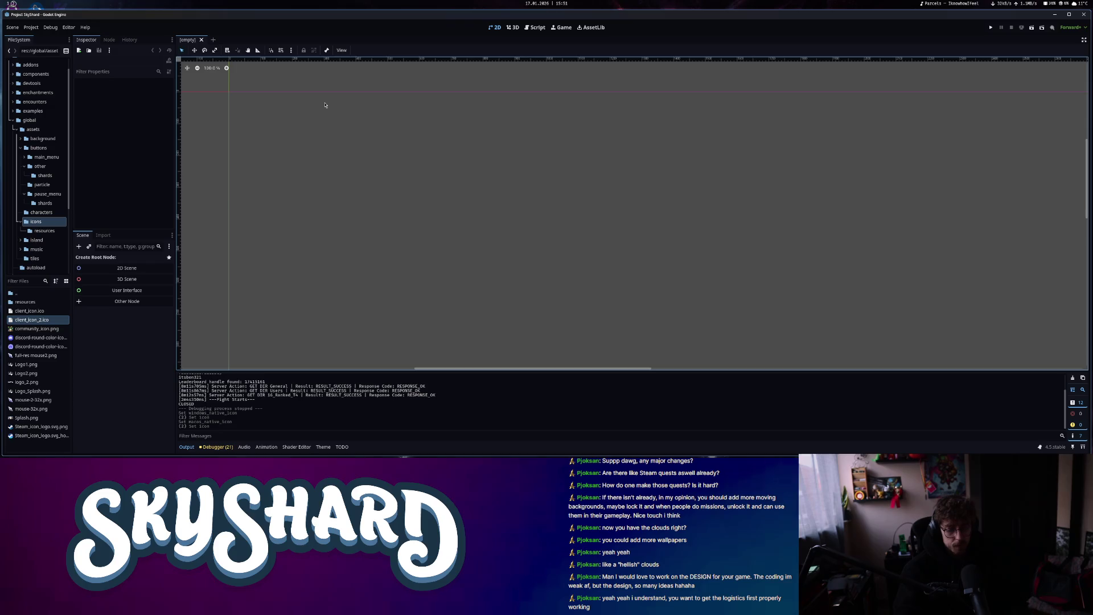
{"action": "key", "text": "ctrl+alt+o"}
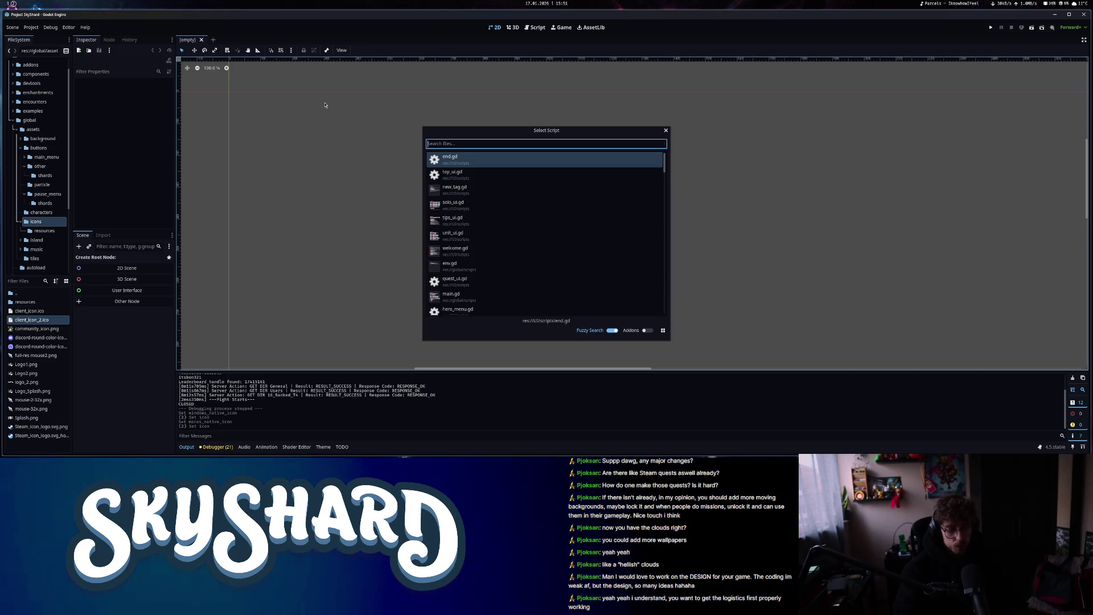
{"action": "type", "text": "units"}
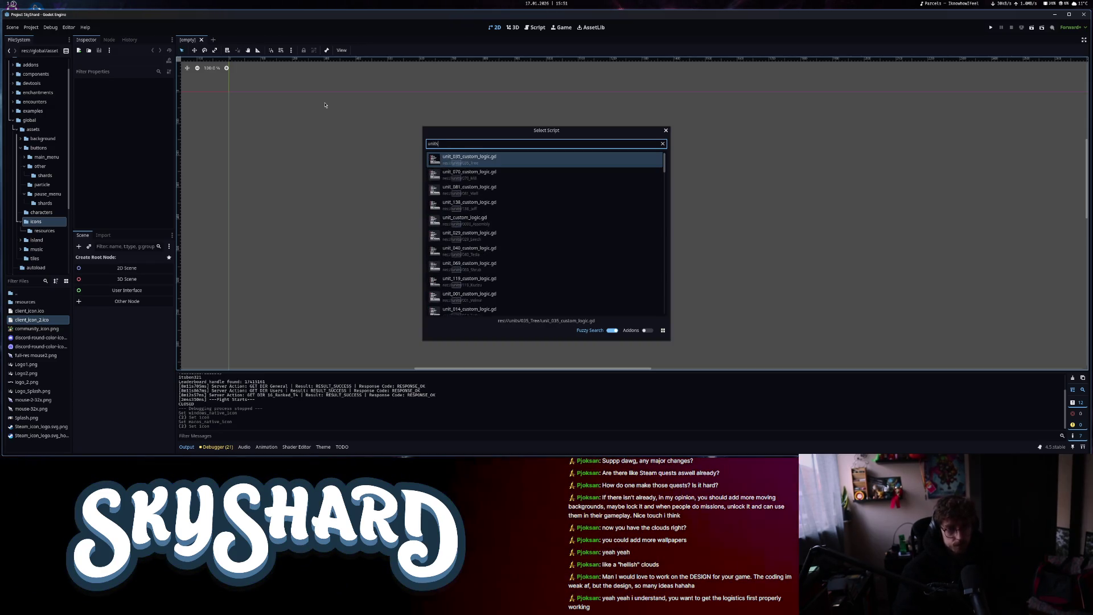
{"action": "key", "text": "BackSpace"}
{"action": "key", "text": "BackSpace"}
{"action": "type", "text": "shelter"}
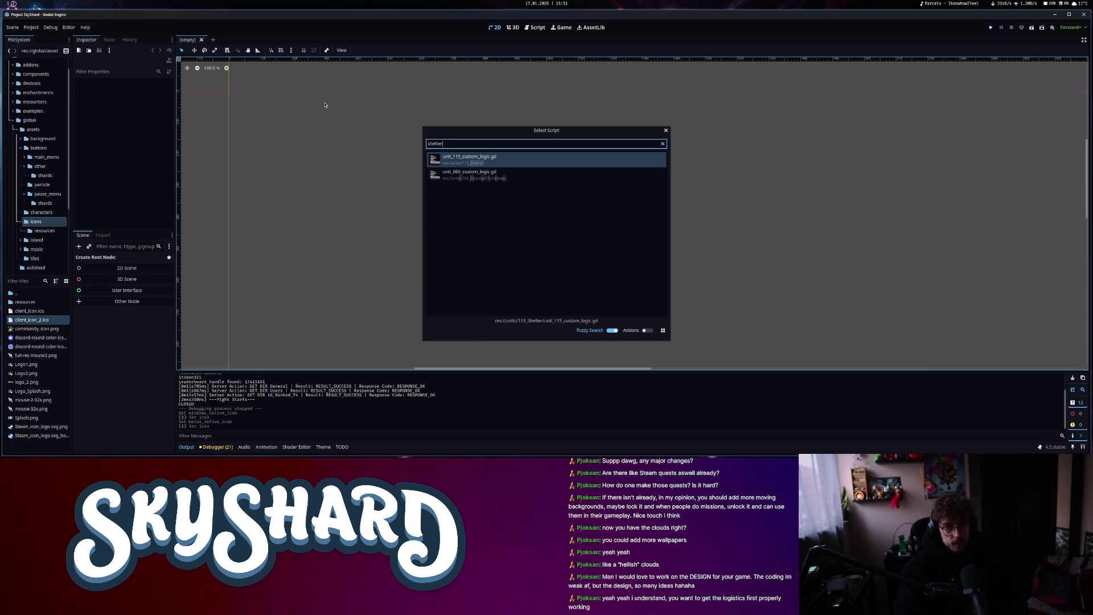
{"action": "left_click", "coordinate": [490, 162]}
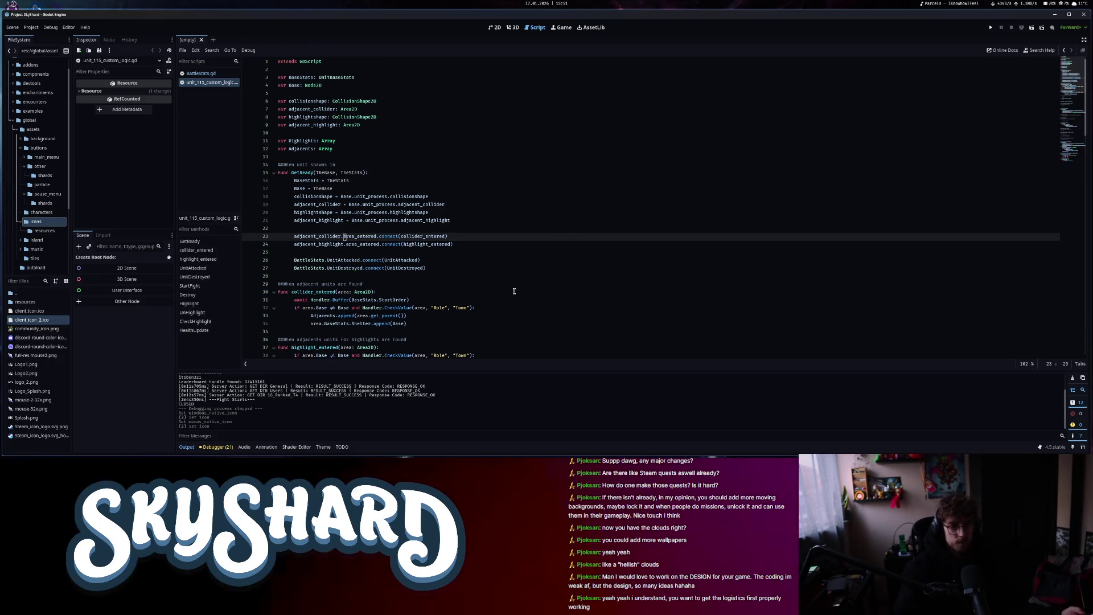
{"action": "scroll", "coordinate": [503, 311], "scroll_direction": "down", "scroll_amount": 2}
{"action": "left_click", "coordinate": [321, 276]}
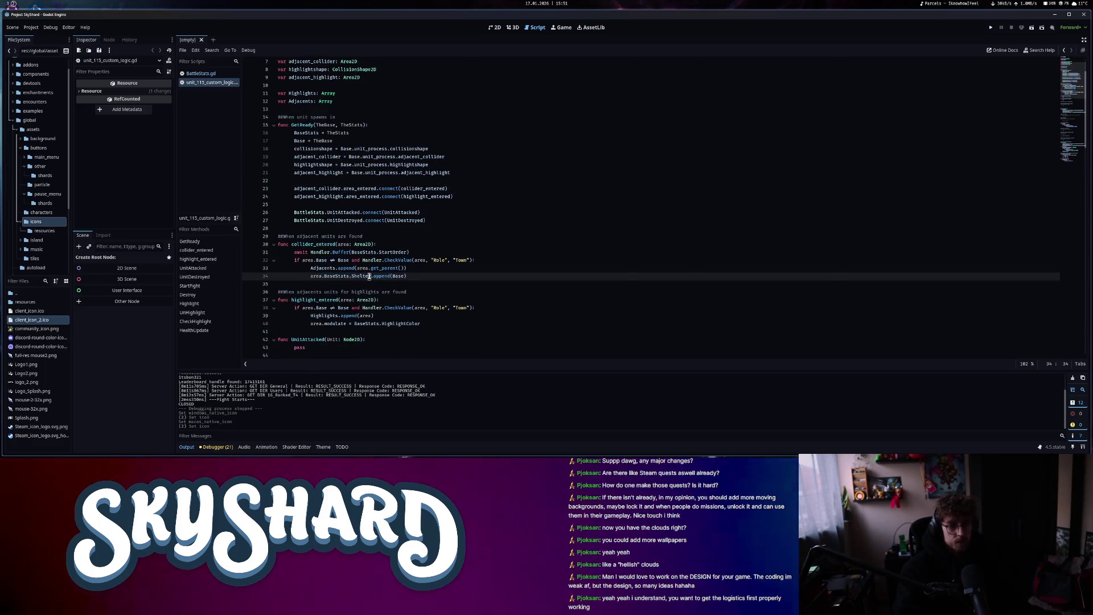
{"action": "left_click_drag", "start_coordinate": [369, 276], "coordinate": [405, 276]}
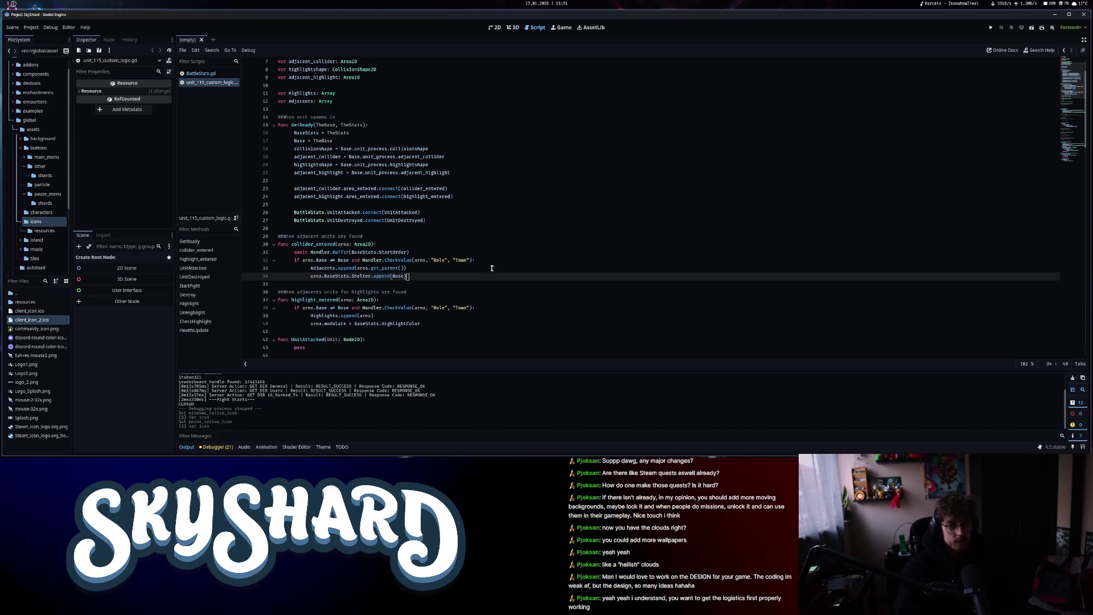
{"action": "scroll", "coordinate": [491, 269], "scroll_direction": "down", "scroll_amount": 7}
{"action": "scroll", "coordinate": [486, 258], "scroll_direction": "down", "scroll_amount": 6}
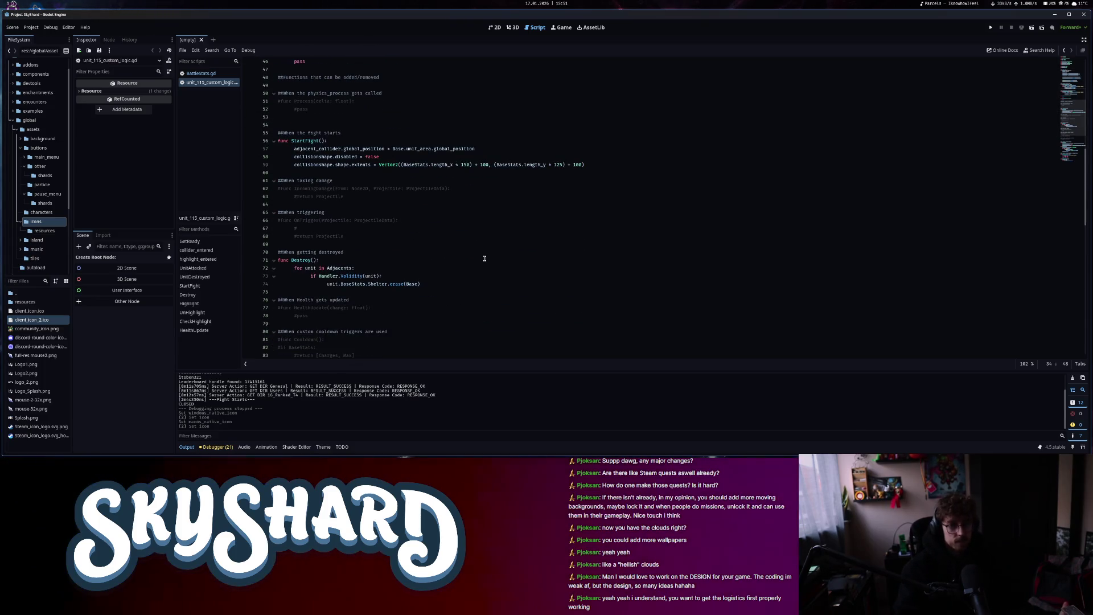
{"action": "scroll", "coordinate": [482, 262], "scroll_direction": "down", "scroll_amount": 8}
{"action": "scroll", "coordinate": [480, 265], "scroll_direction": "up", "scroll_amount": 15}
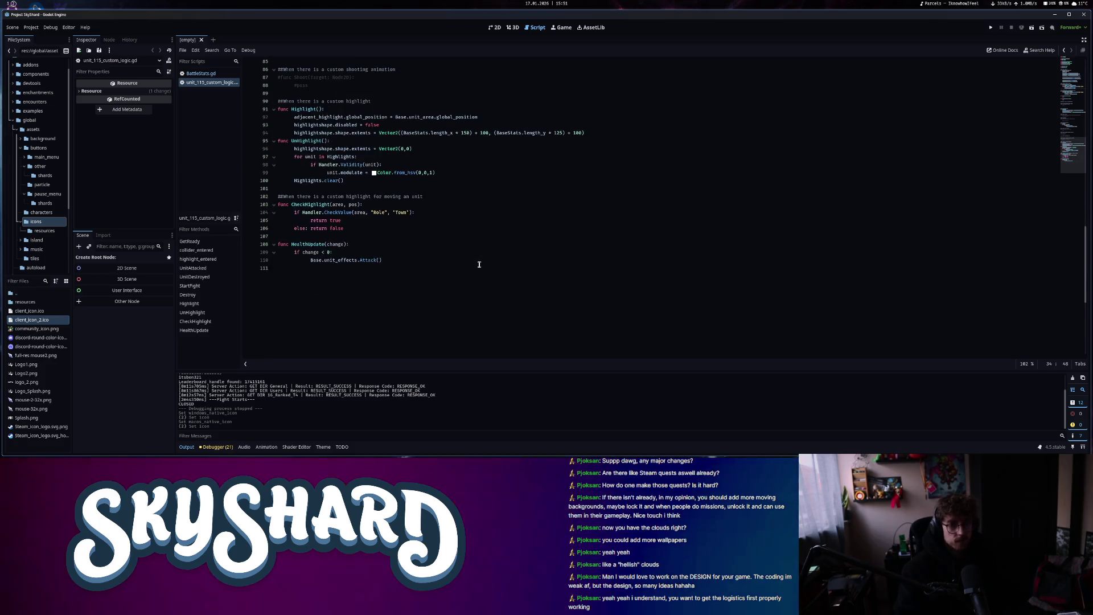
{"action": "scroll", "coordinate": [455, 262], "scroll_direction": "up", "scroll_amount": 4}
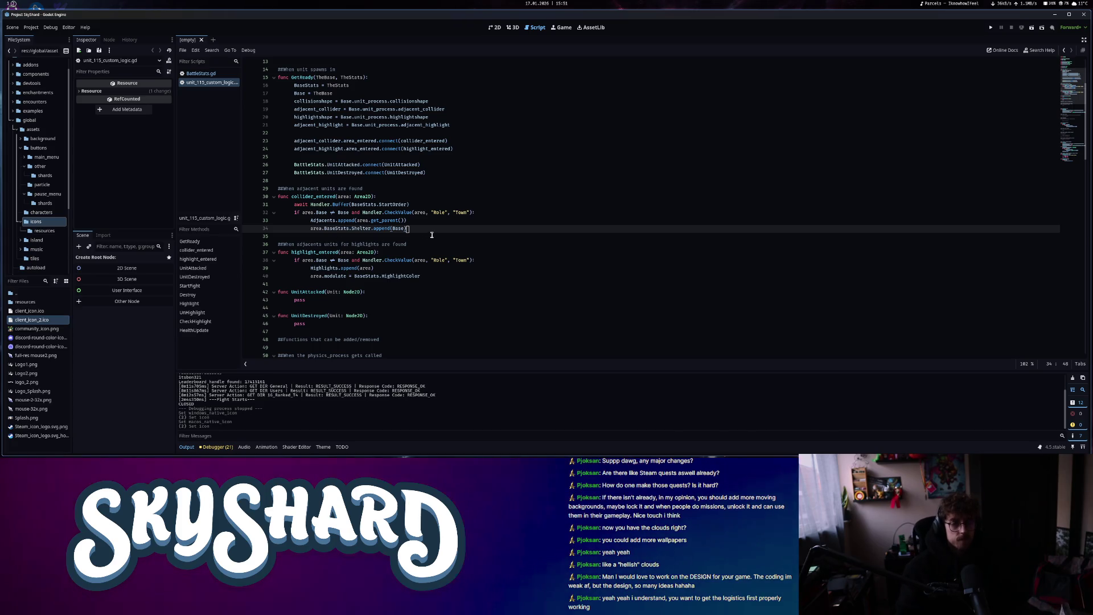
{"action": "left_click_drag", "start_coordinate": [304, 253], "coordinate": [375, 252]}
{"action": "left_click_drag", "start_coordinate": [302, 260], "coordinate": [334, 260]}
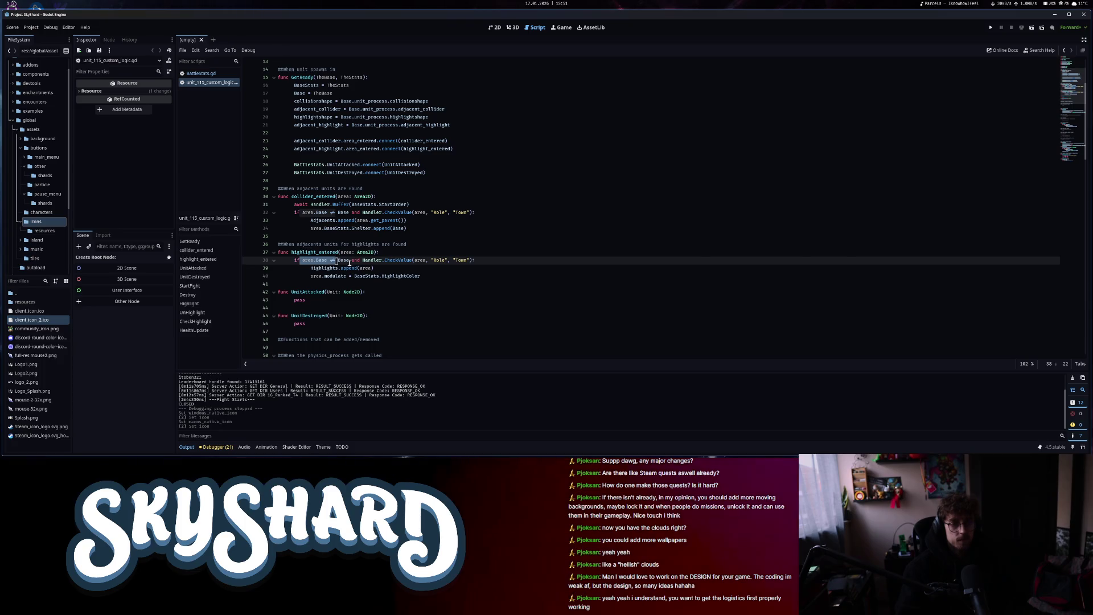
{"action": "left_click", "coordinate": [469, 271]}
{"action": "scroll", "coordinate": [456, 333], "scroll_direction": "down", "scroll_amount": 6}
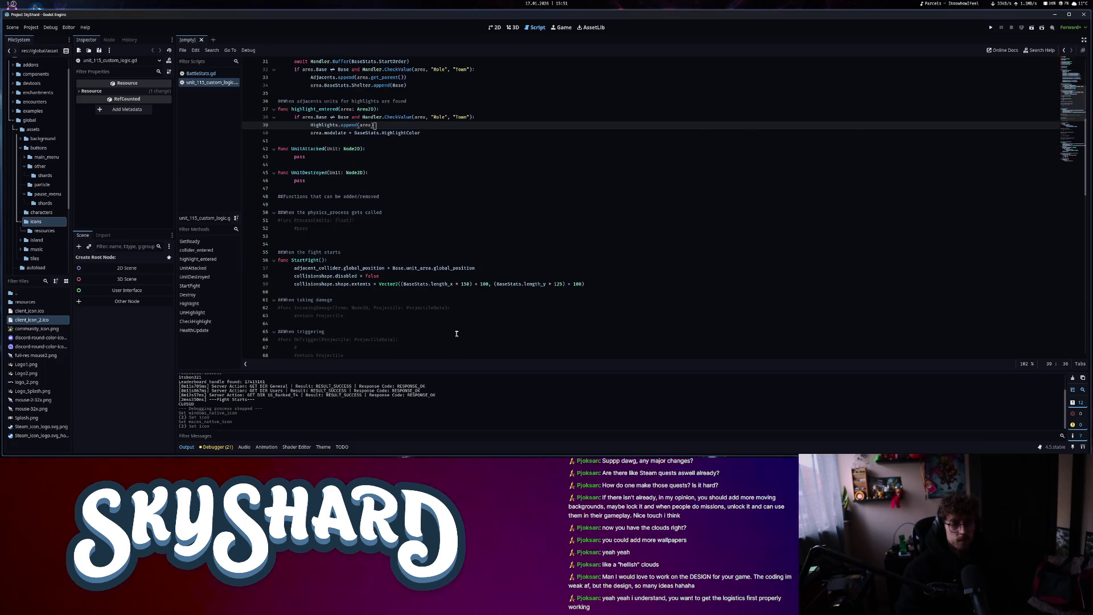
{"action": "scroll", "coordinate": [455, 334], "scroll_direction": "down", "scroll_amount": 13}
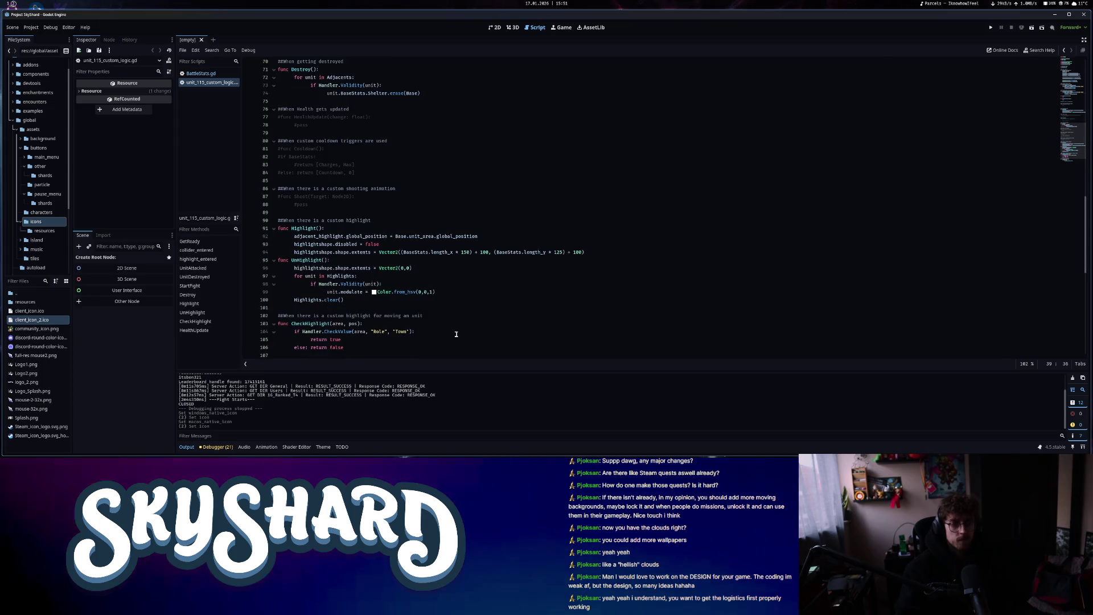
{"action": "scroll", "coordinate": [456, 333], "scroll_direction": "down", "scroll_amount": 3}
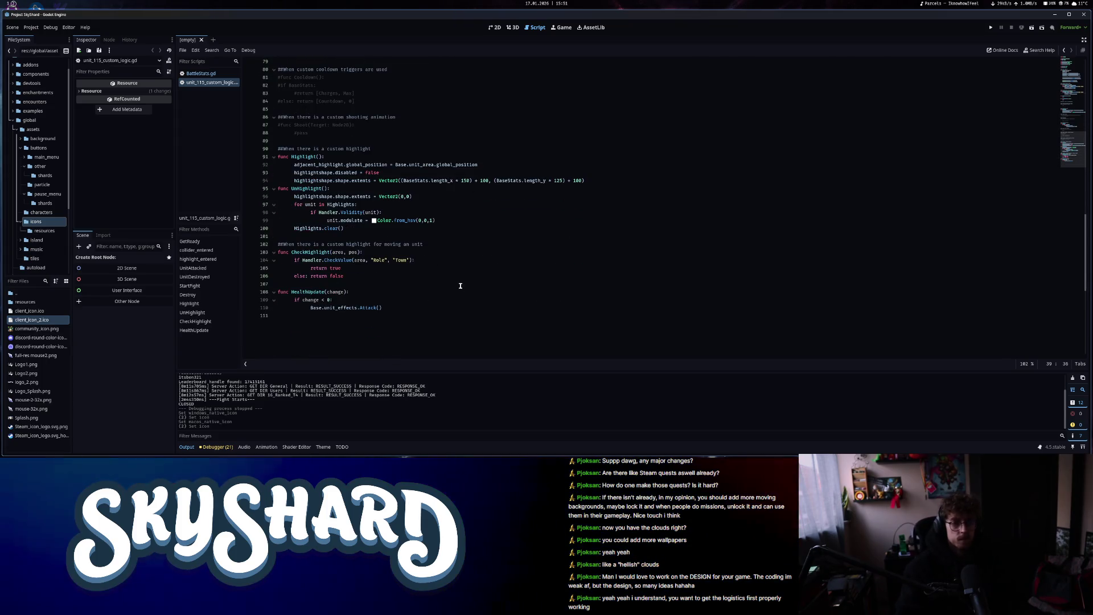
{"action": "scroll", "coordinate": [453, 206], "scroll_direction": "up", "scroll_amount": 14}
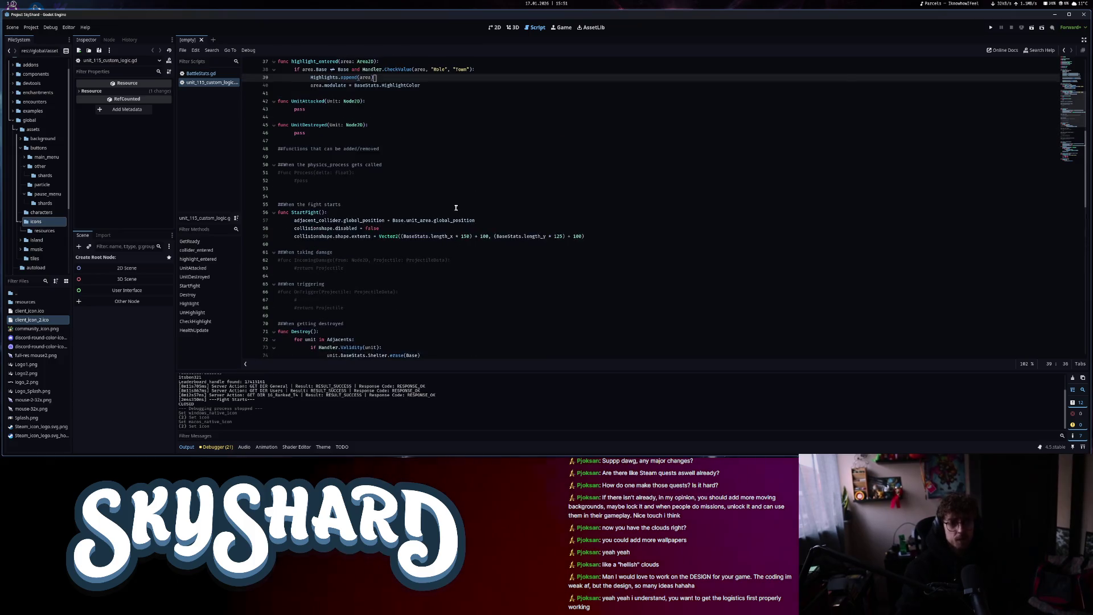
{"action": "scroll", "coordinate": [372, 161], "scroll_direction": "up", "scroll_amount": 7}
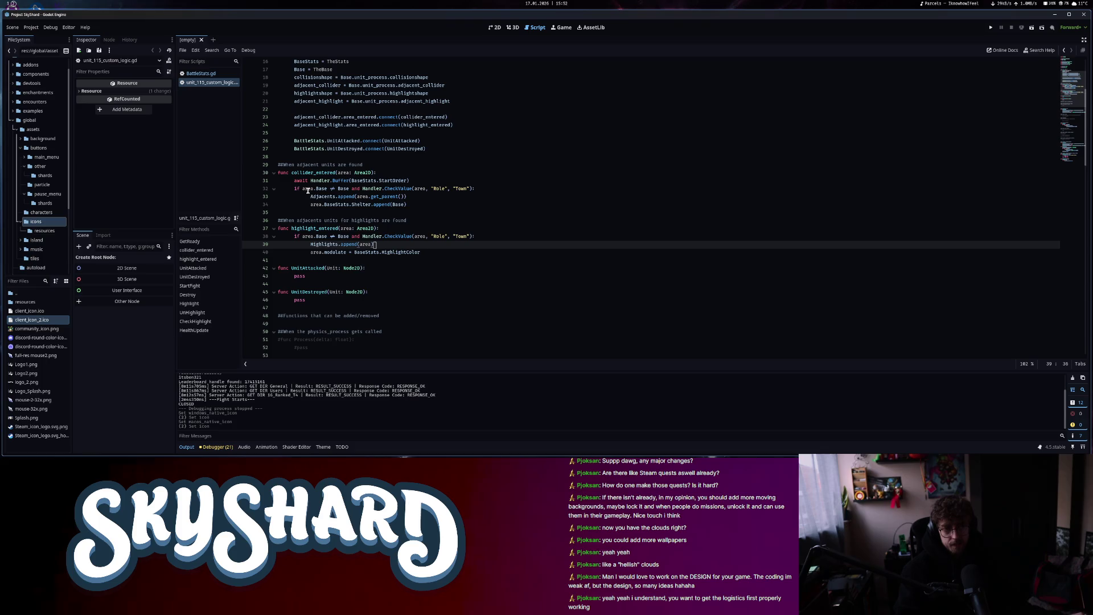
{"action": "left_click_drag", "start_coordinate": [295, 188], "coordinate": [384, 190]}
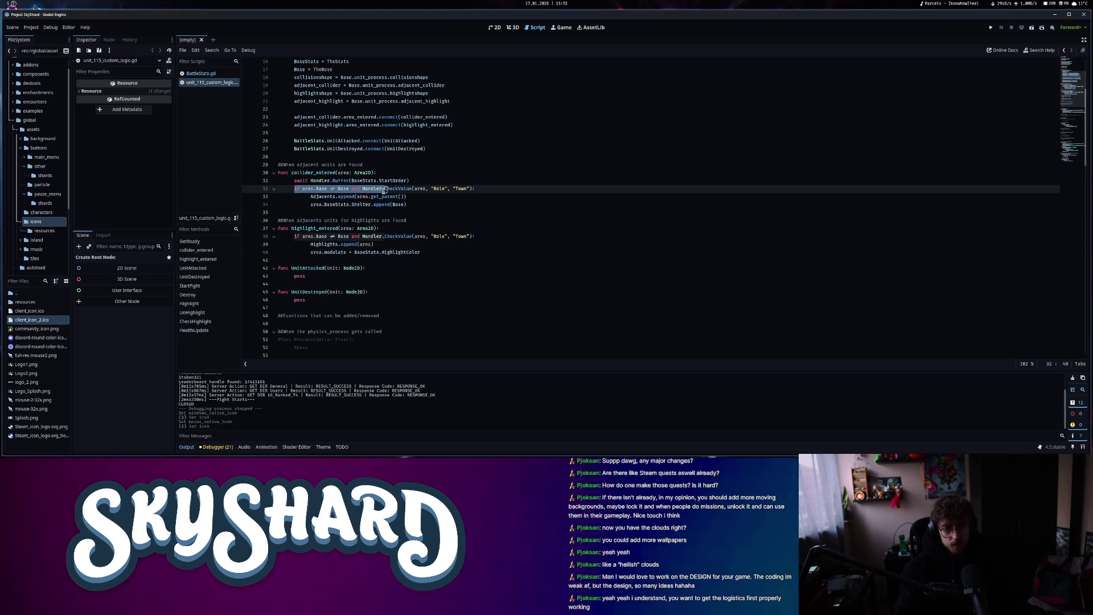
Try appending 'and area' to collider_entered's condition, remove it, then open the Select Script search
{"action": "left_click", "coordinate": [500, 200]}
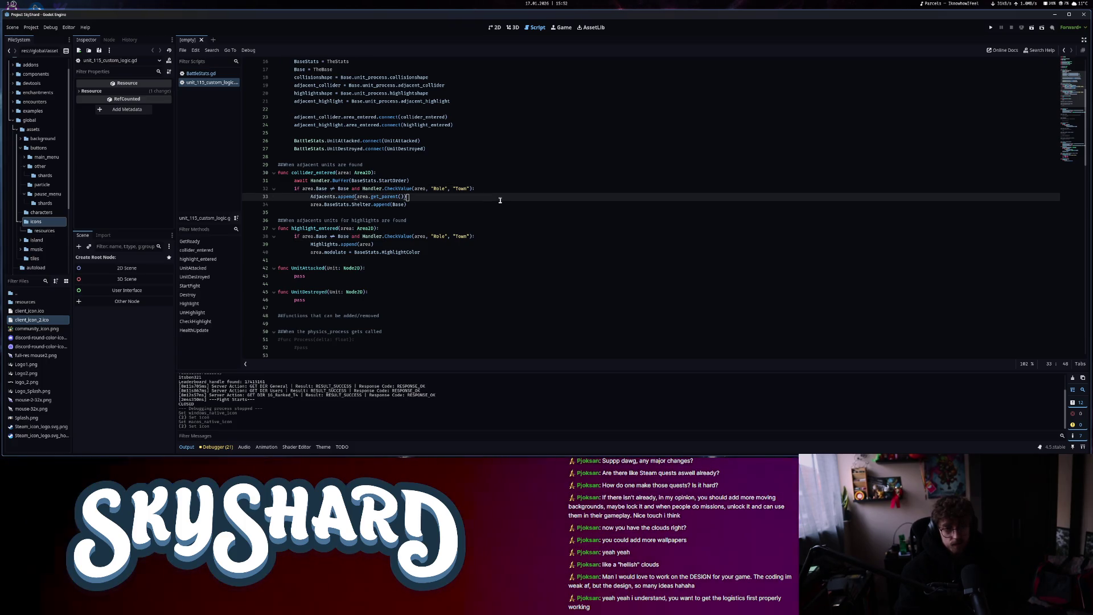
{"action": "left_click", "coordinate": [472, 188]}
{"action": "type", "text": "and "}
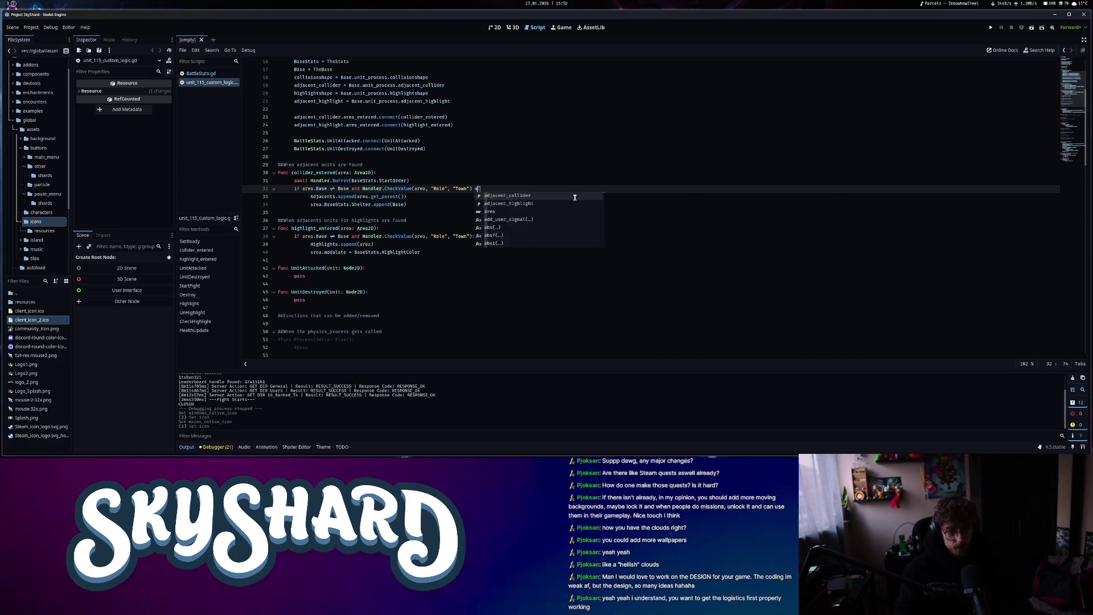
{"action": "type", "text": "area"}
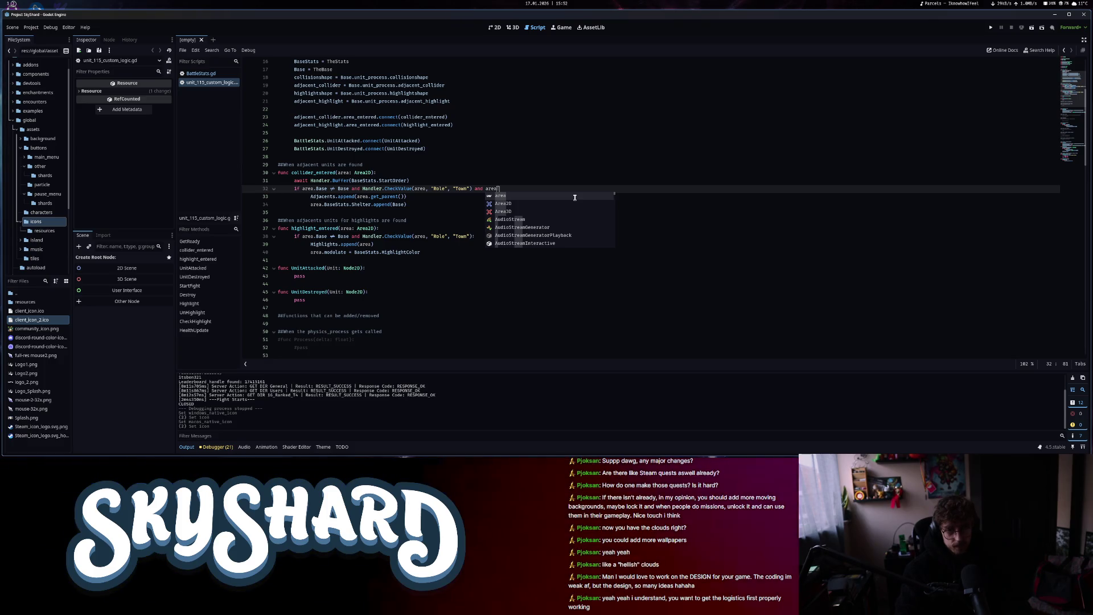
{"action": "key", "text": "BackSpace"}
{"action": "key", "text": "BackSpace"}
{"action": "key", "text": "BackSpace"}
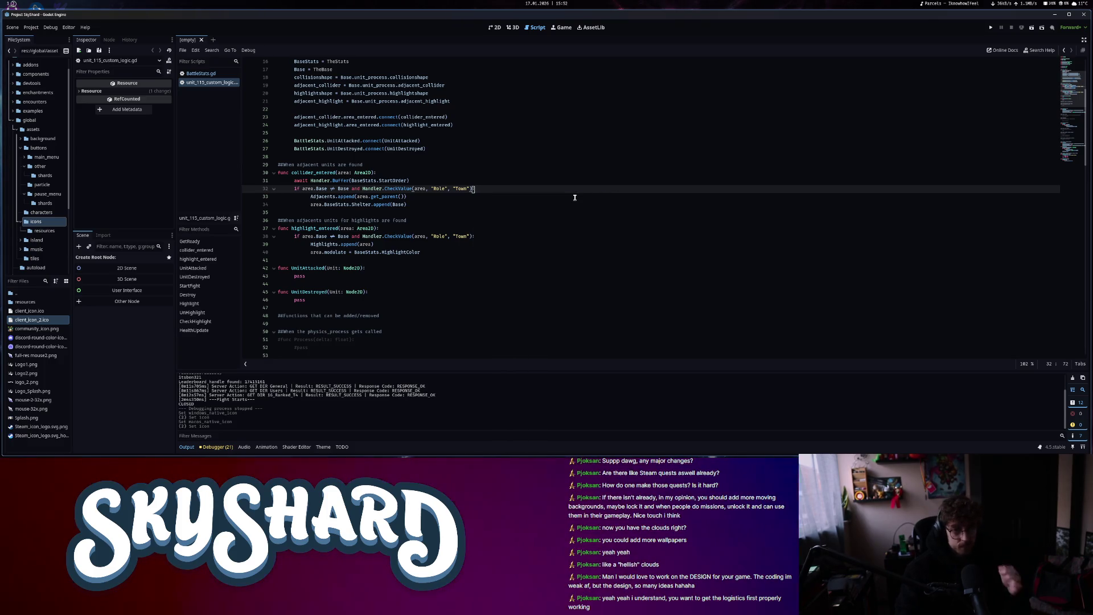
{"action": "left_click", "coordinate": [536, 209]}
{"action": "key", "text": "ctrl+alt+o"}
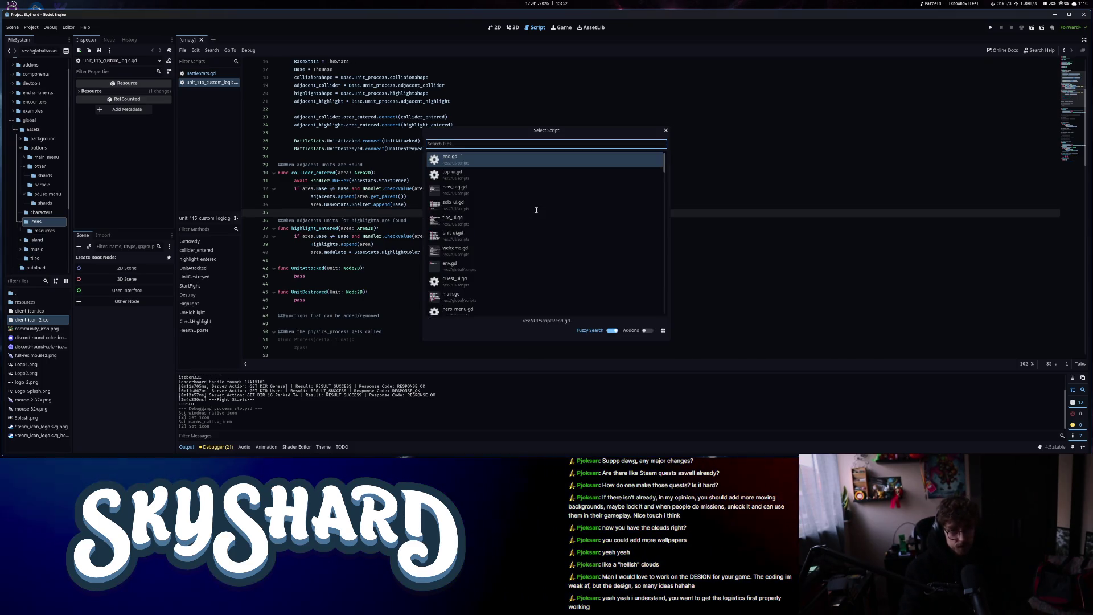
Open unit_stats.gd by searching 'unit_stats' and settle on its script tab
{"action": "type", "text": "unit_stats"}
{"action": "left_click", "coordinate": [469, 156]}
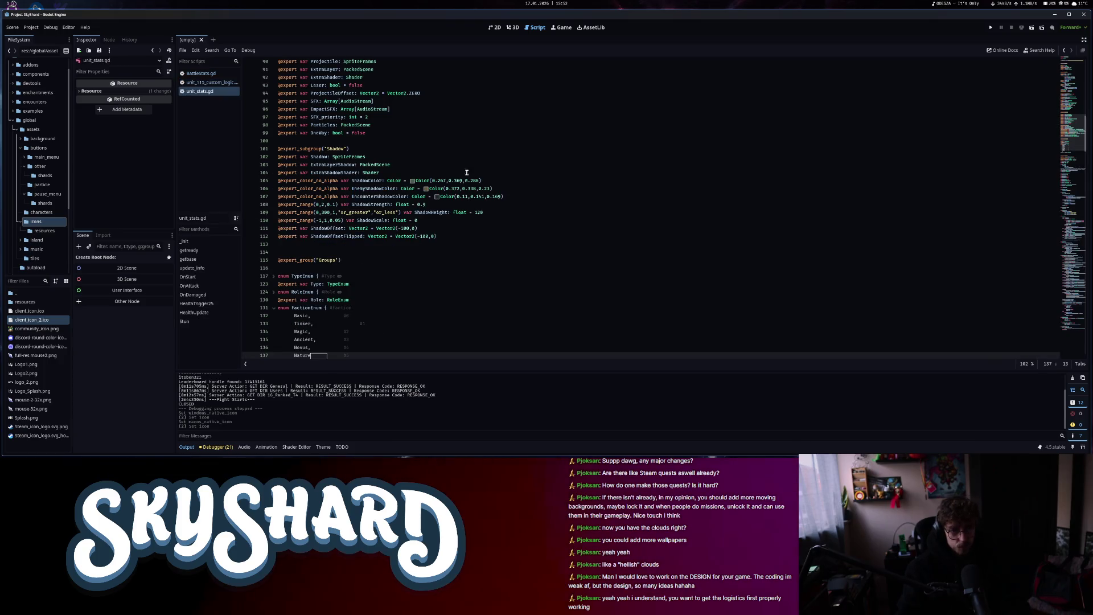
{"action": "scroll", "coordinate": [451, 279], "scroll_direction": "down", "scroll_amount": 5}
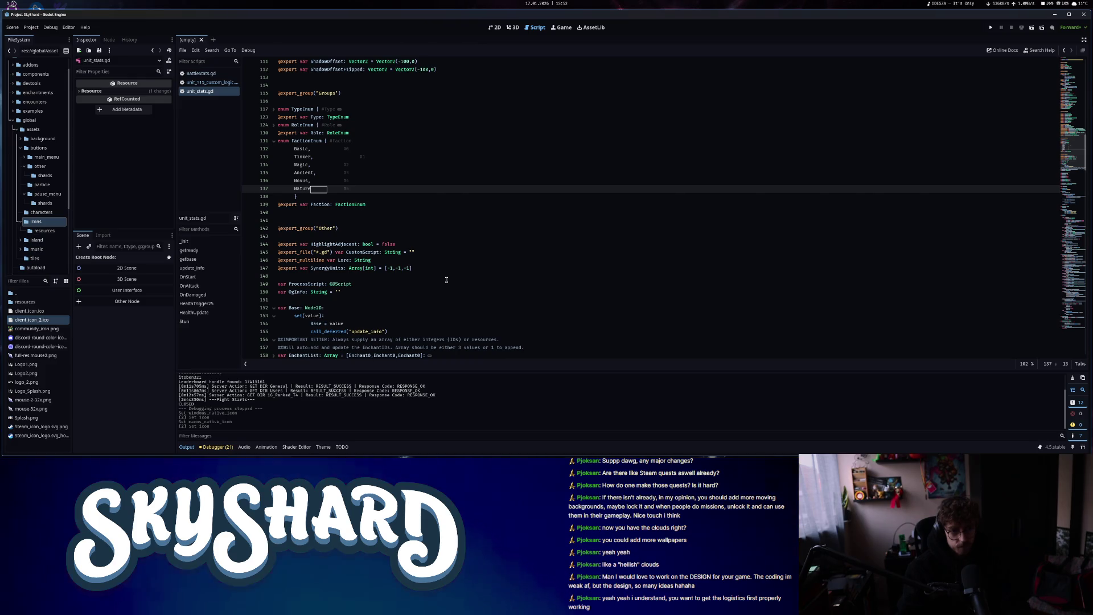
{"action": "scroll", "coordinate": [445, 267], "scroll_direction": "up", "scroll_amount": 4}
{"action": "left_click", "coordinate": [219, 84]}
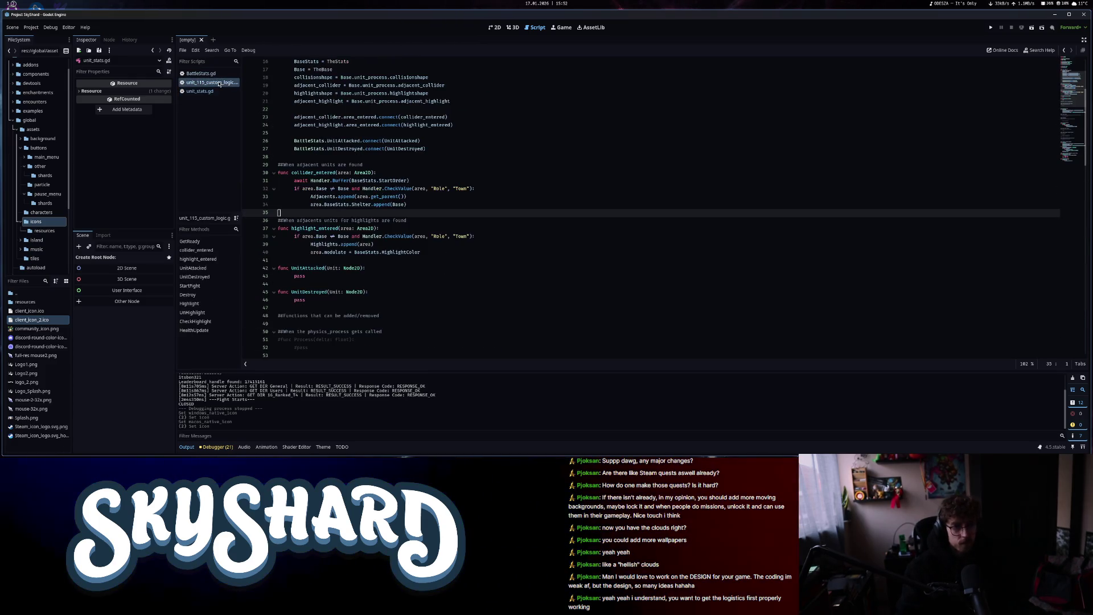
{"action": "left_click", "coordinate": [216, 90]}
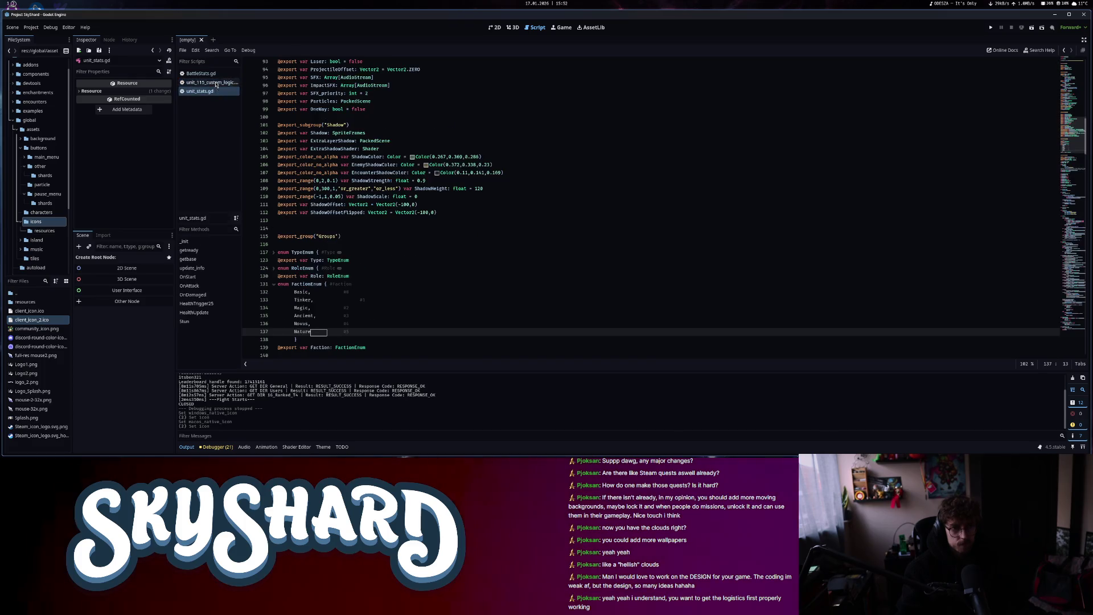
{"action": "left_click", "coordinate": [216, 83]}
{"action": "left_click", "coordinate": [207, 91]}
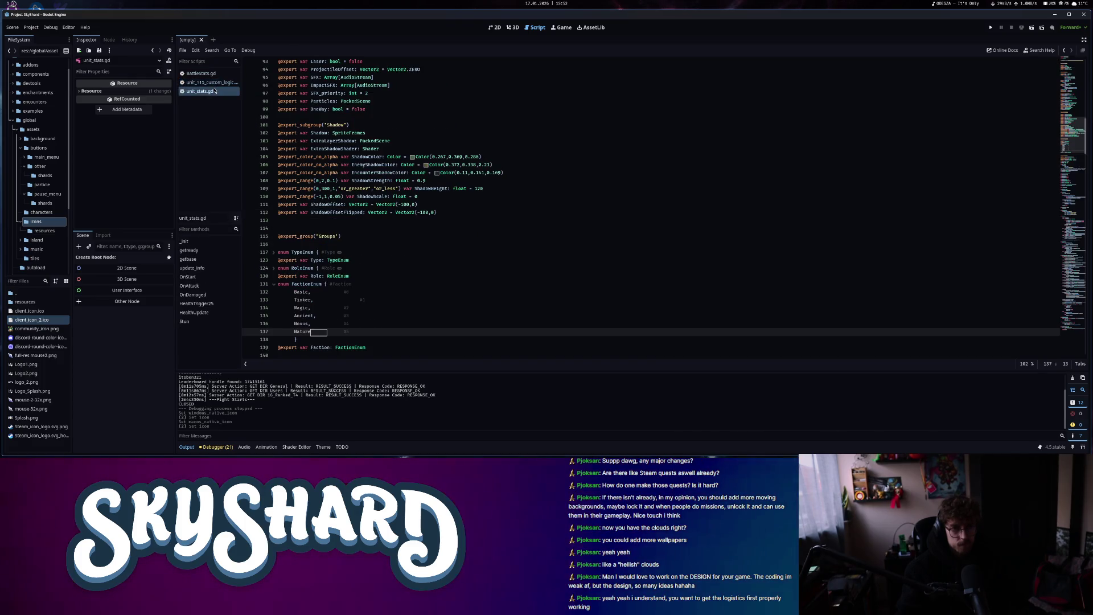
Jump to OnDamaged in unit_stats.gd and put the caret in its 'if Shelter:' condition
{"action": "scroll", "coordinate": [361, 212], "scroll_direction": "down", "scroll_amount": 15}
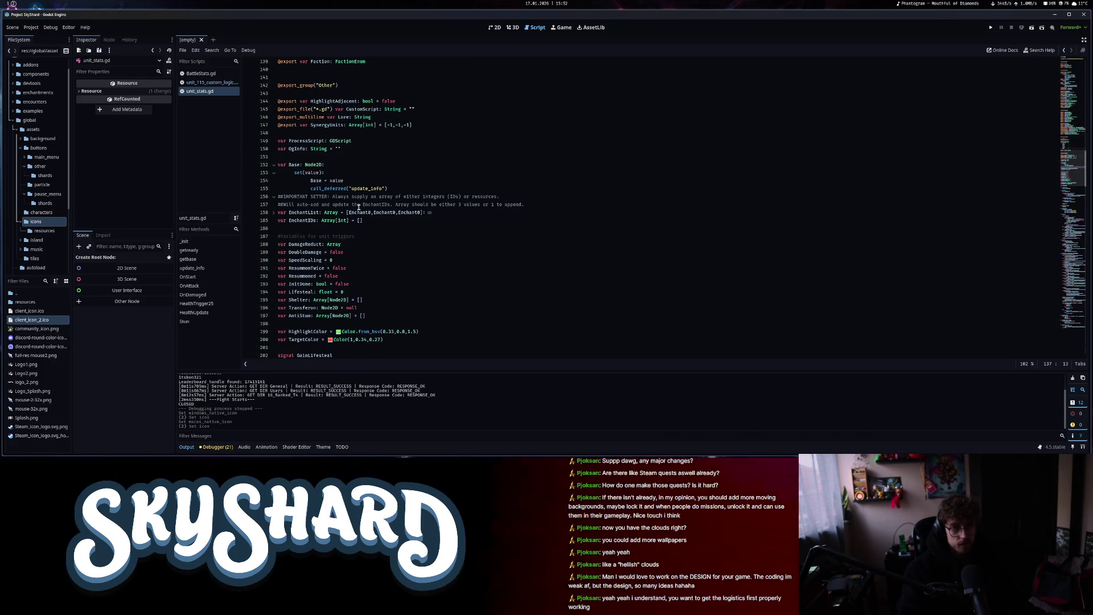
{"action": "left_click", "coordinate": [368, 299]}
{"action": "scroll", "coordinate": [371, 300], "scroll_direction": "down", "scroll_amount": 8}
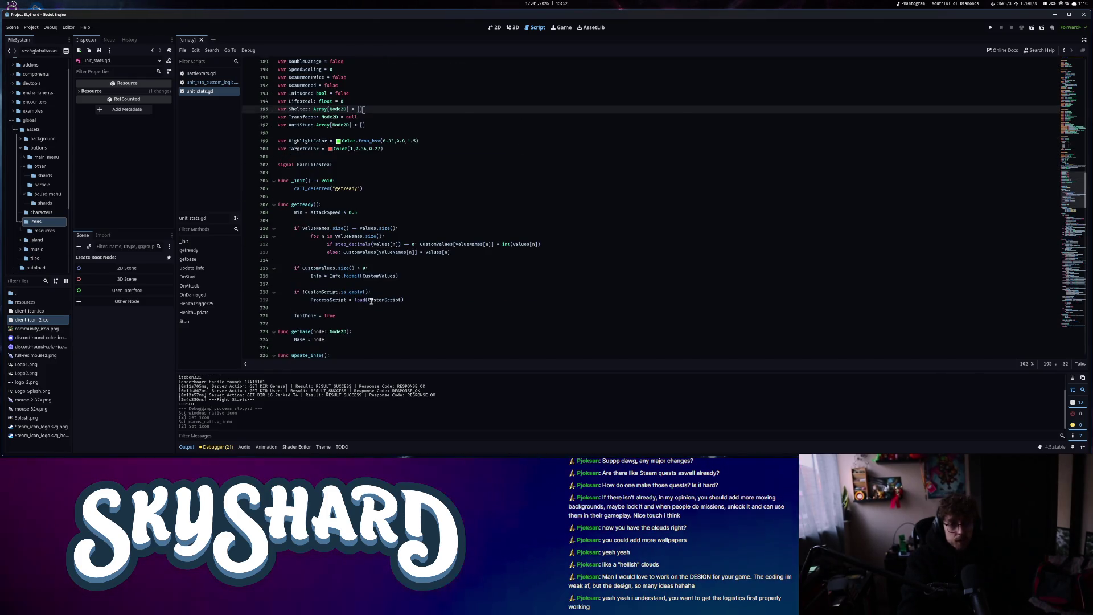
{"action": "scroll", "coordinate": [345, 277], "scroll_direction": "down", "scroll_amount": 8}
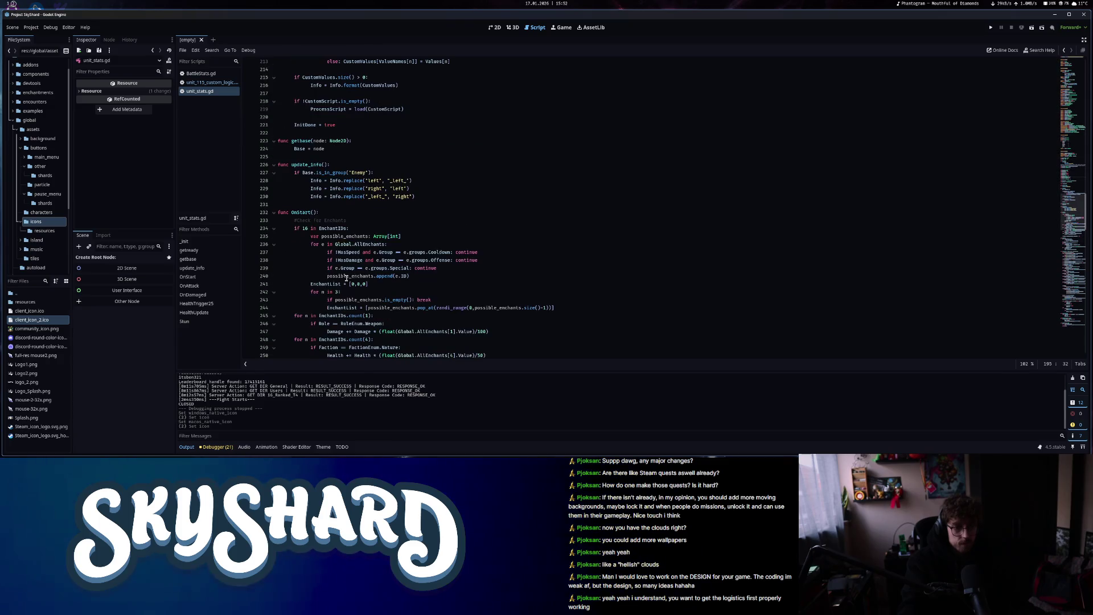
{"action": "left_click", "coordinate": [192, 294]}
{"action": "scroll", "coordinate": [398, 284], "scroll_direction": "down", "scroll_amount": 10}
{"action": "left_click", "coordinate": [295, 228]}
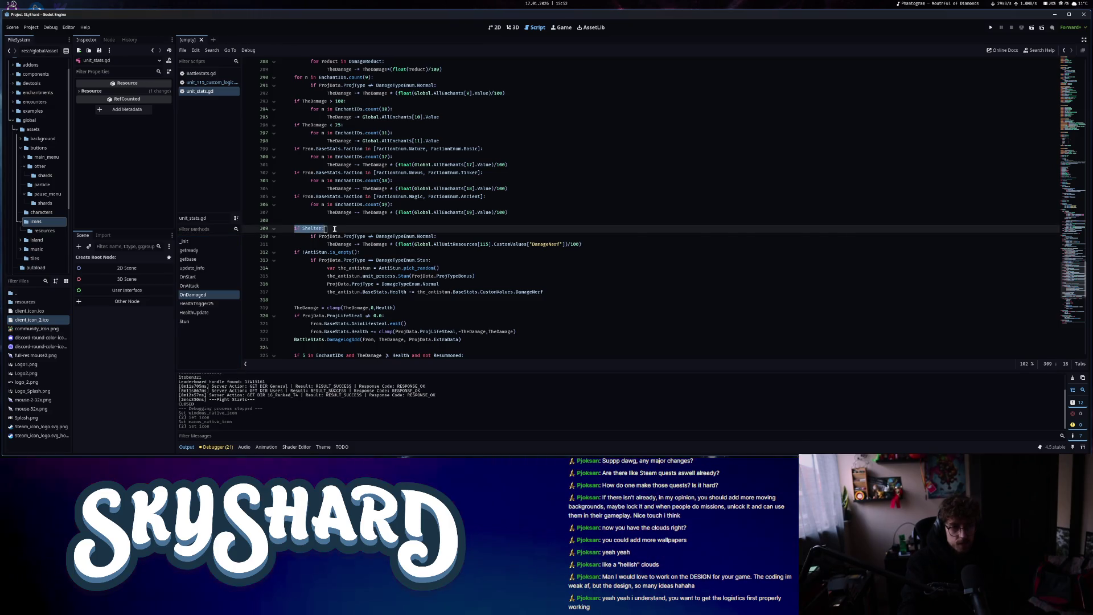
{"action": "left_click", "coordinate": [322, 228]}
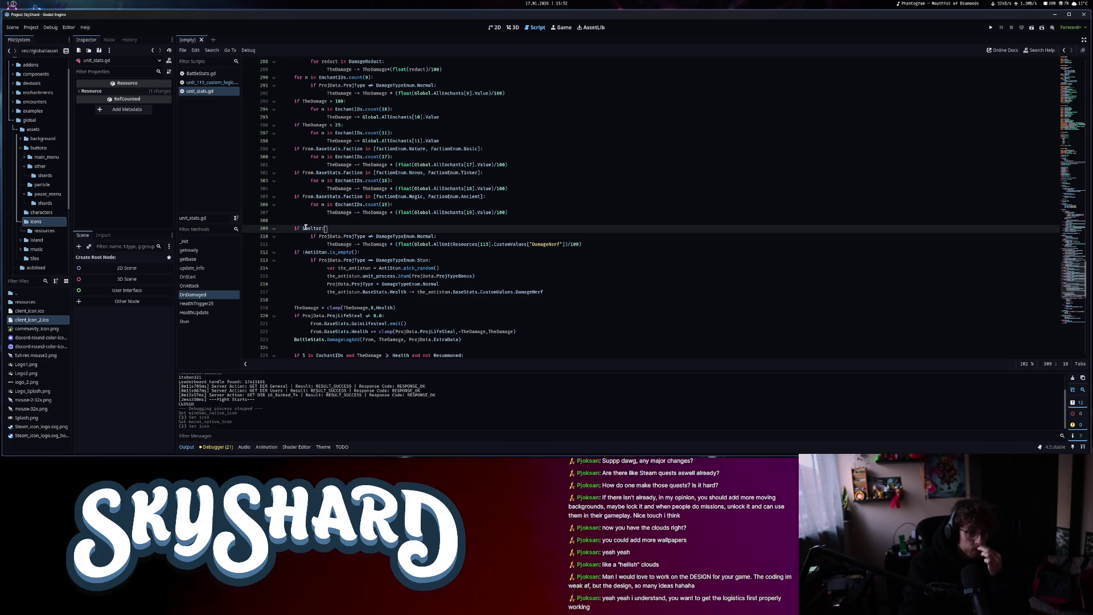
Change the Shelter check to 'if !Shelter.is_empty():'
{"action": "type", "text": "!"}
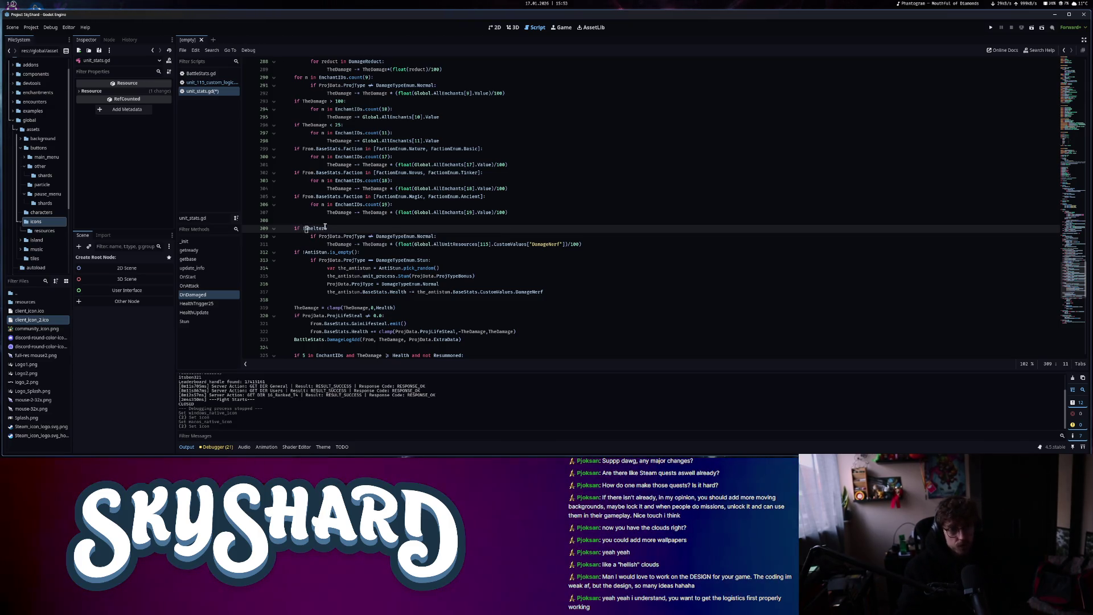
{"action": "left_click", "coordinate": [323, 227]}
{"action": "type", "text": ".is_empty("}
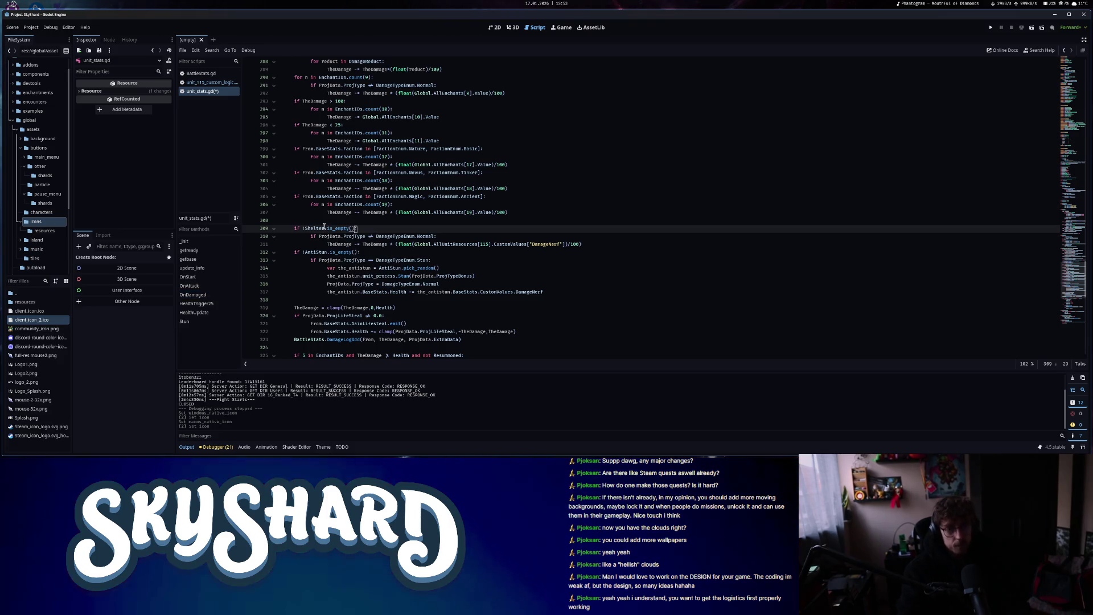
{"action": "key", "text": "Return"}
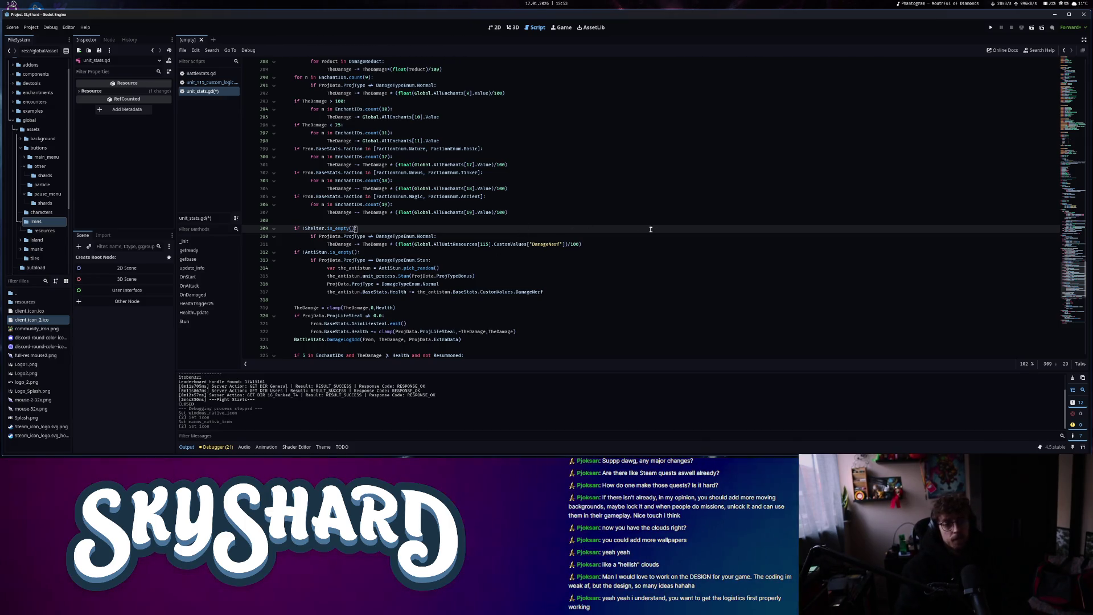
{"action": "left_click", "coordinate": [706, 236]}
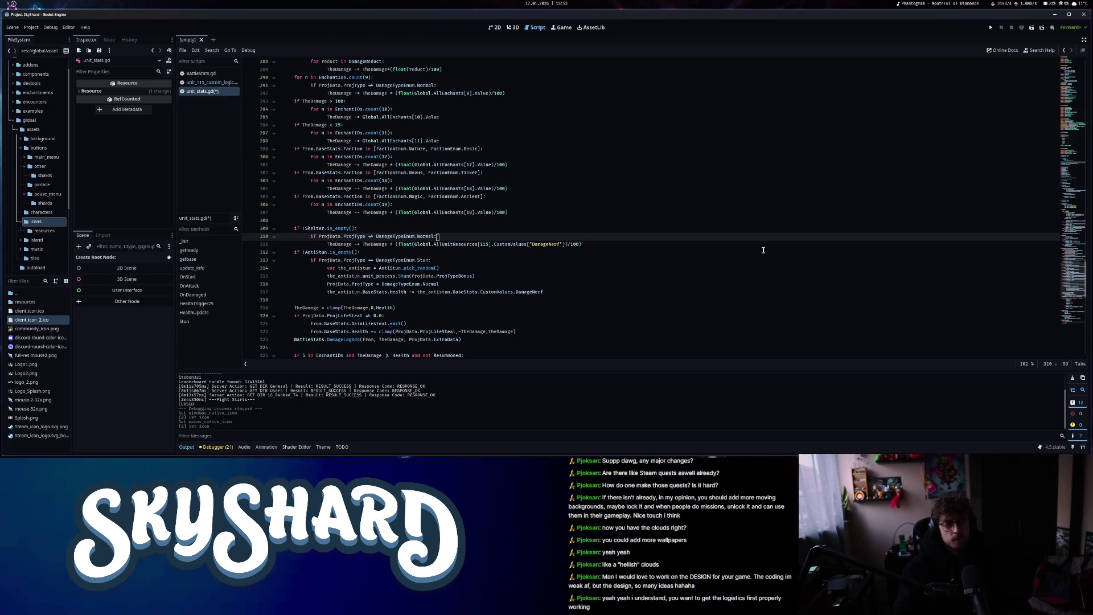
Add a 'for n in Shelter:' loop with an inner '!Handler.Validity(Shelter)' check
{"action": "left_click", "coordinate": [422, 228]}
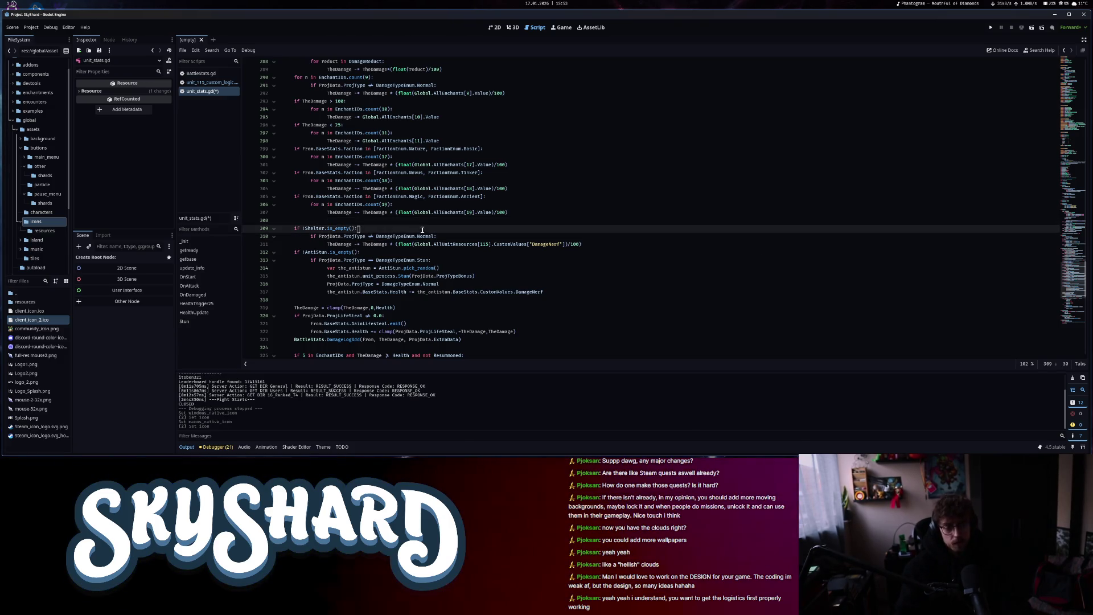
{"action": "key", "text": "Return"}
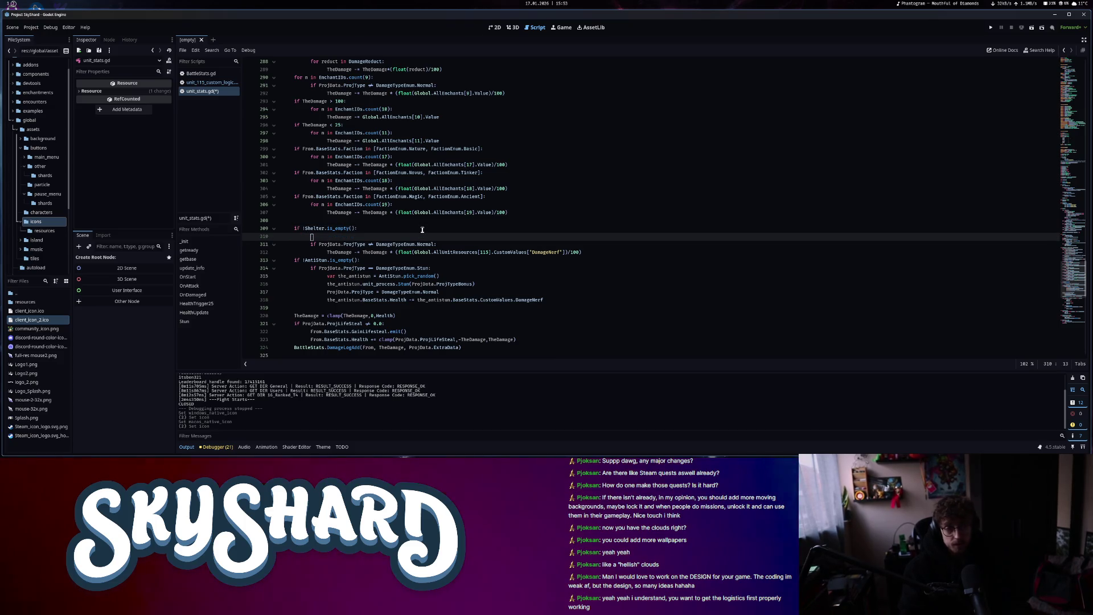
{"action": "type", "text": "for "}
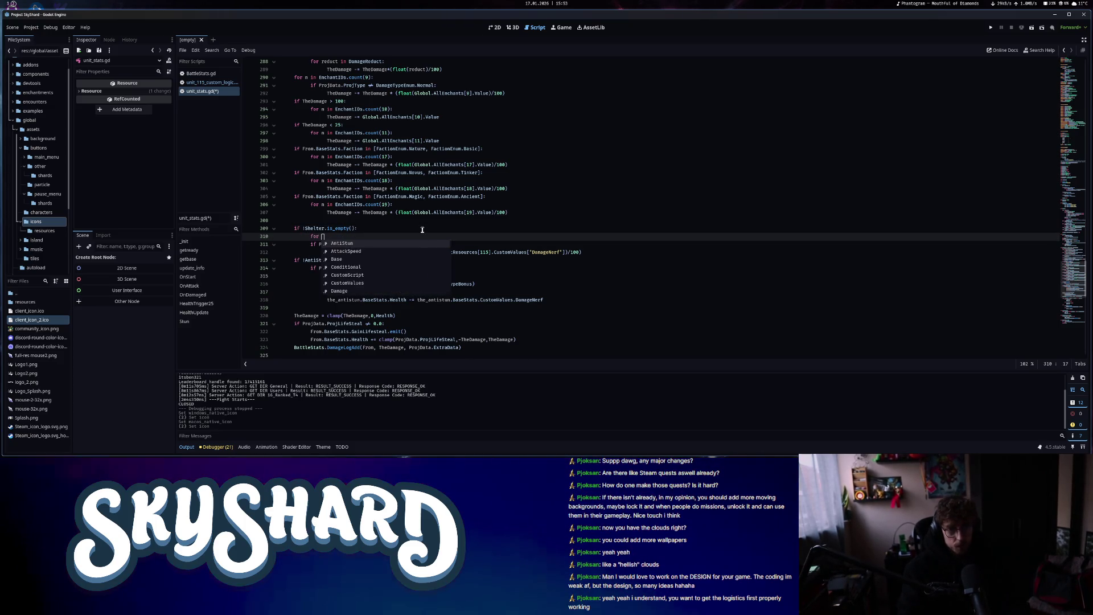
{"action": "type", "text": "n in Shelter:"}
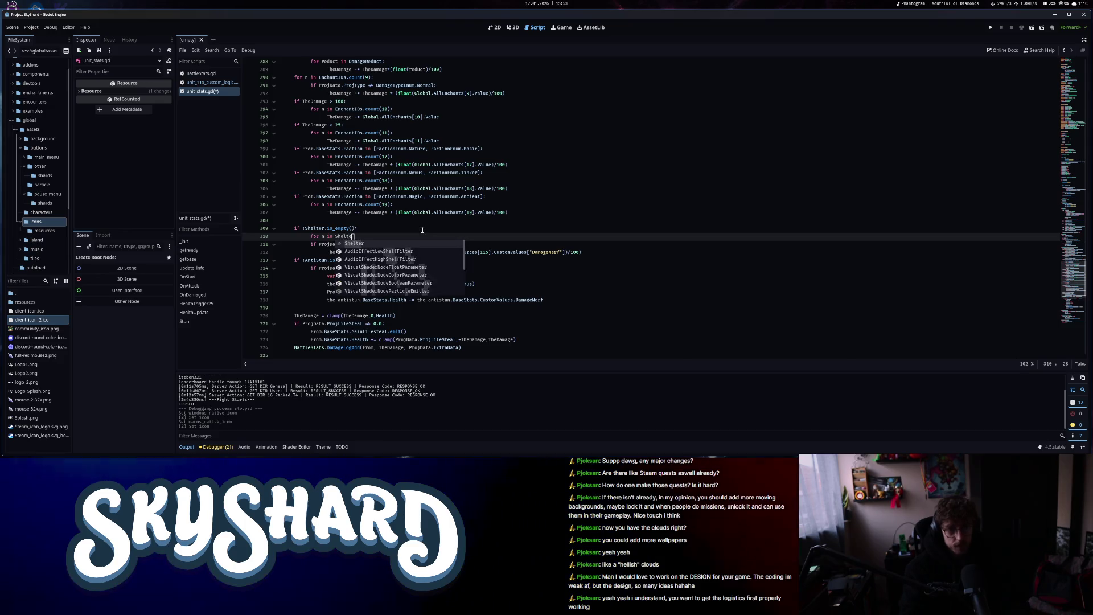
{"action": "key", "text": "Return"}
{"action": "type", "text": "if "}
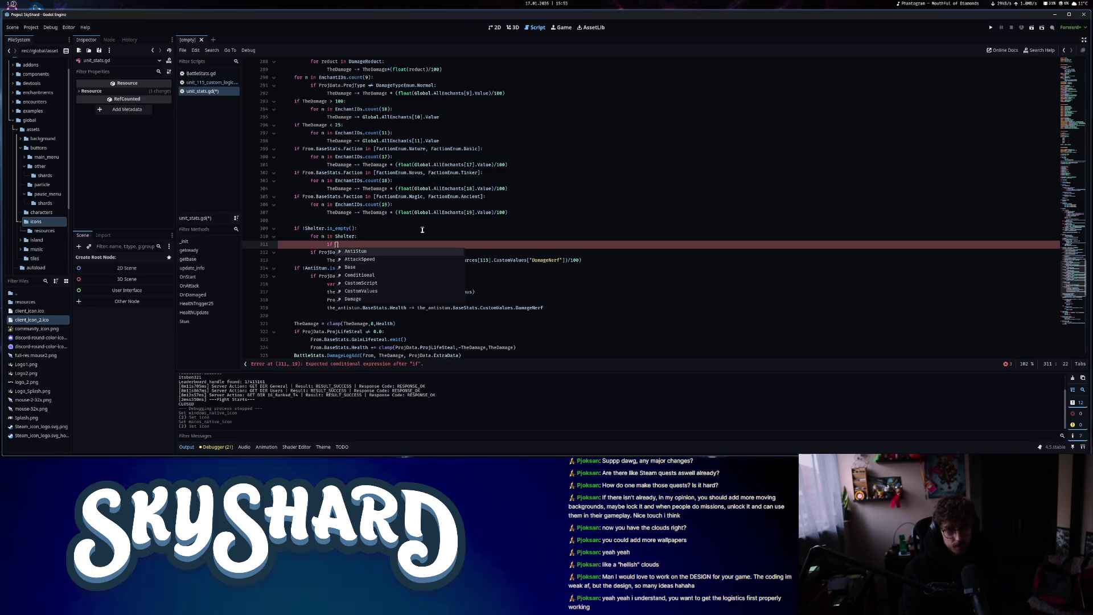
{"action": "type", "text": "Handler.val"}
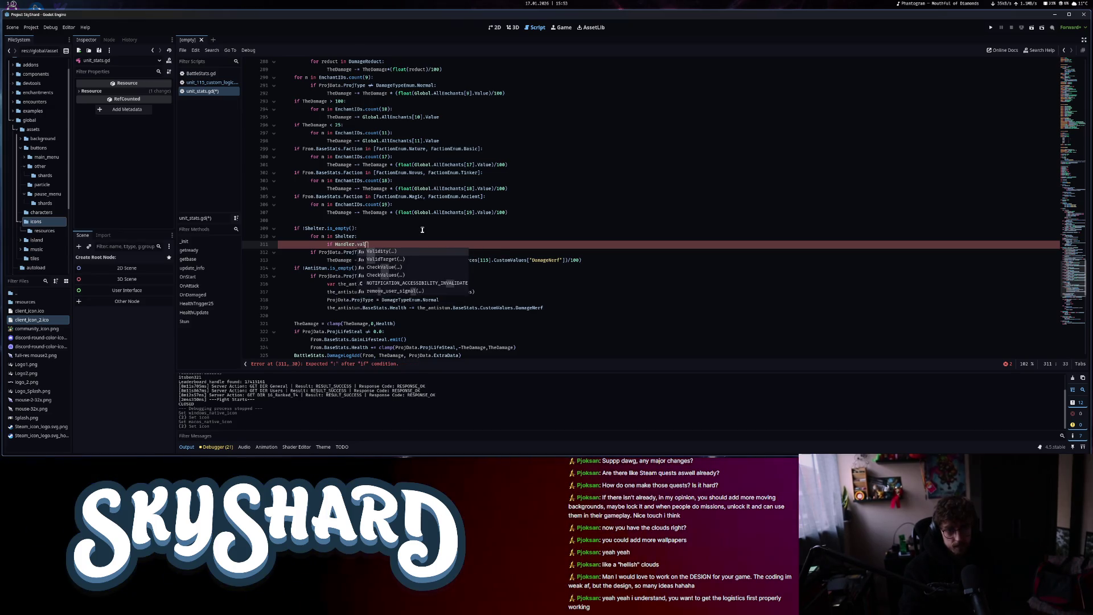
{"action": "key", "text": "Return"}
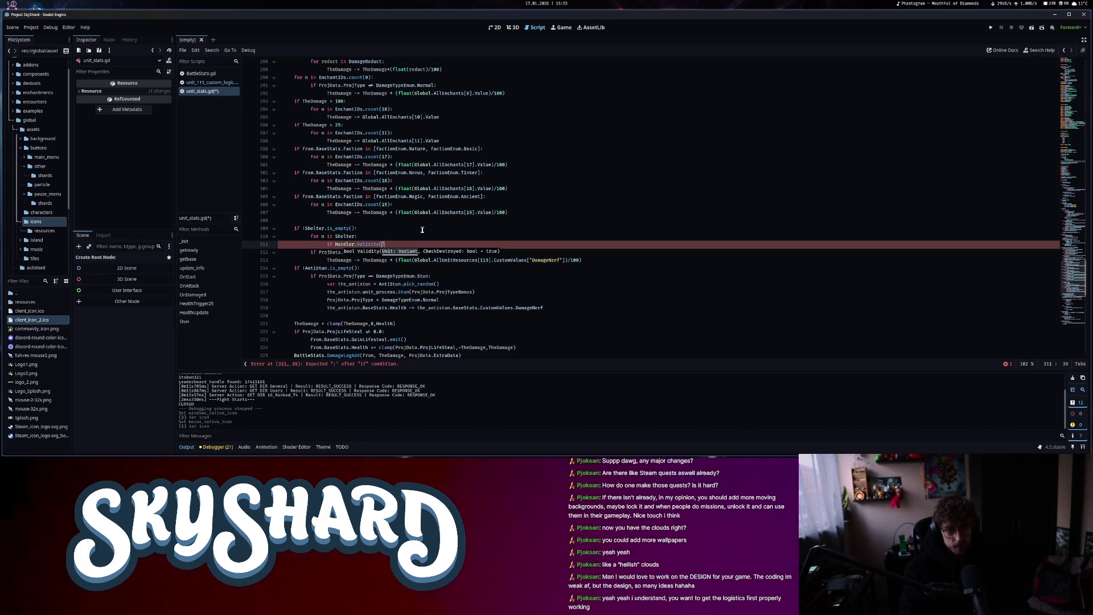
{"action": "type", "text": "Sh"}
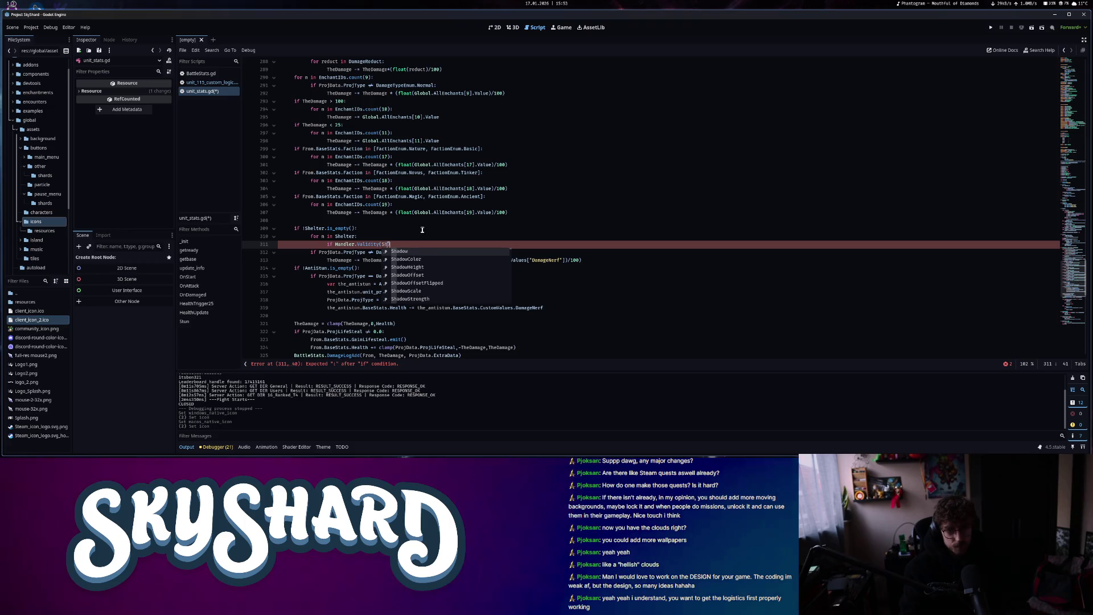
{"action": "type", "text": "elter"}
{"action": "key", "text": "ctrl+Left"}
{"action": "key", "text": "ctrl+Left"}
{"action": "key", "text": "ctrl+Left"}
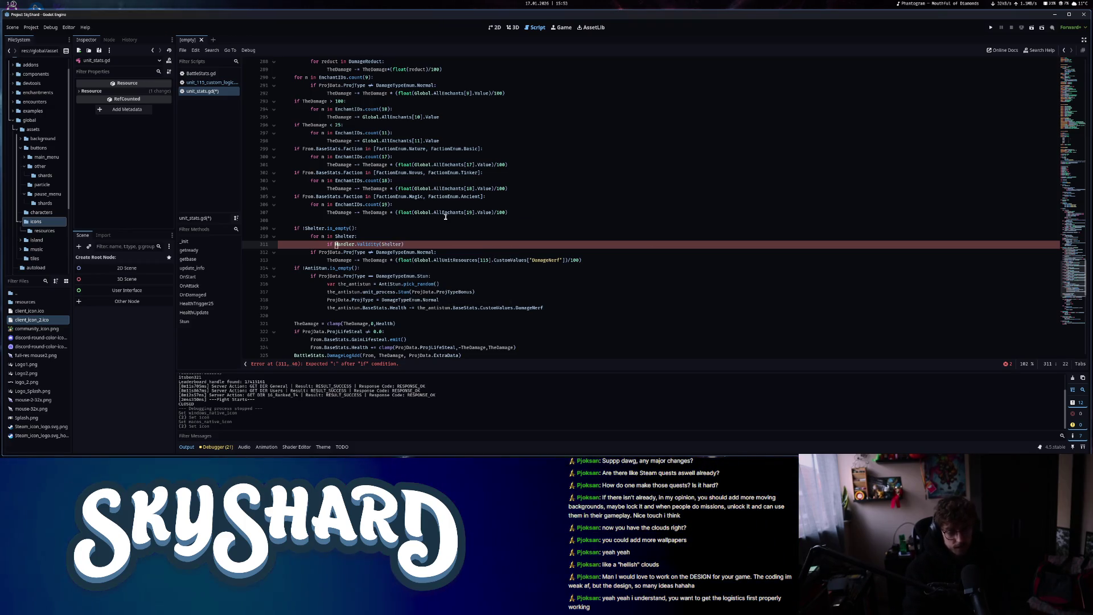
{"action": "type", "text": "!"}
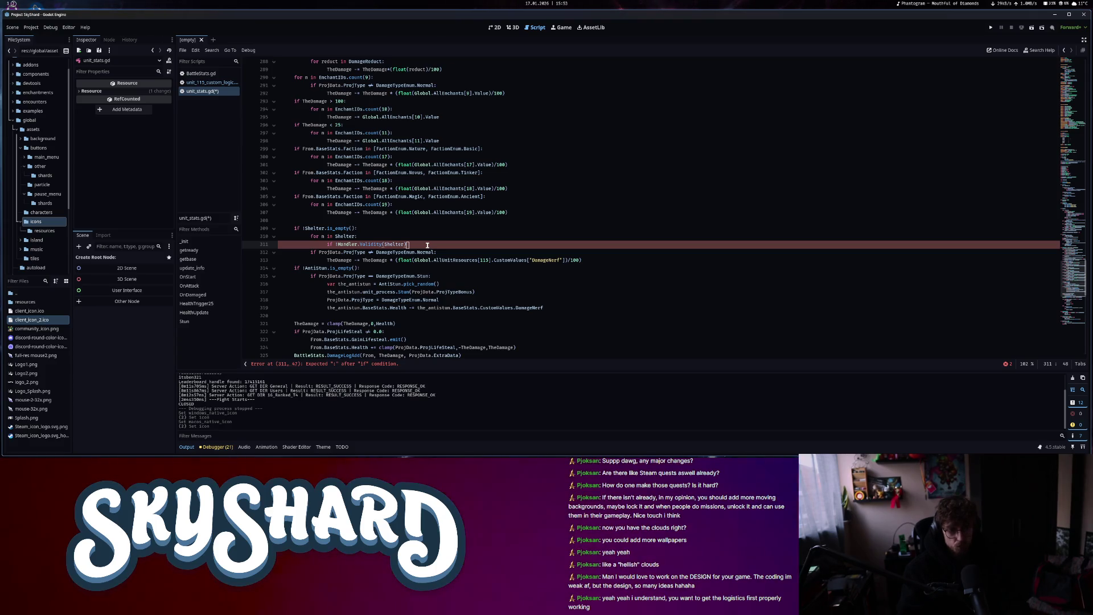
{"action": "type", "text": ":"}
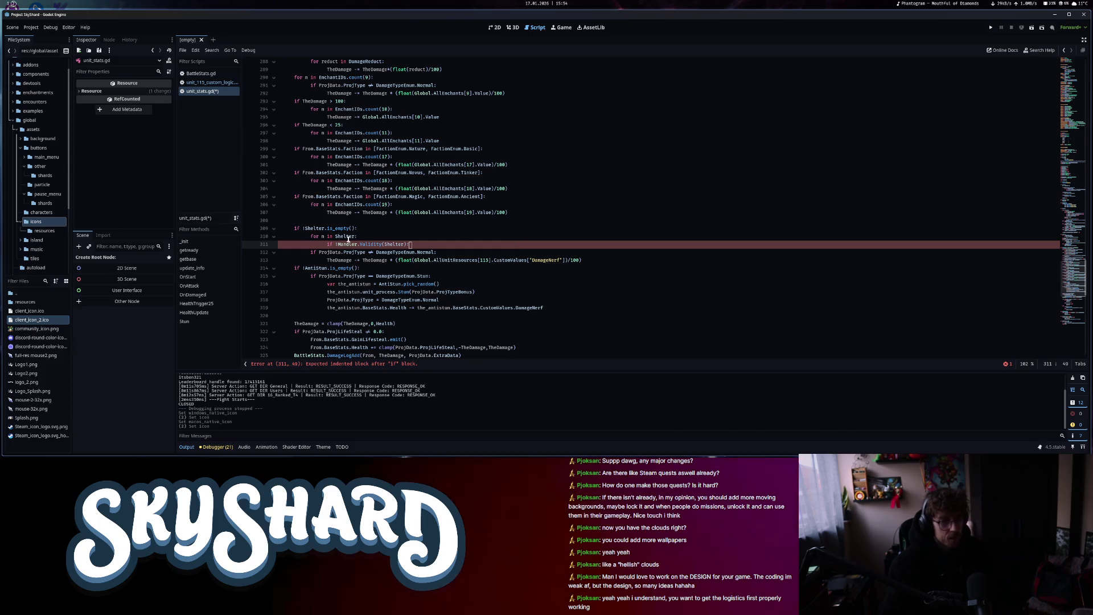
Change the Validity argument to Shelter[n] and start a Shelter method call after it
{"action": "key", "text": "Up"}
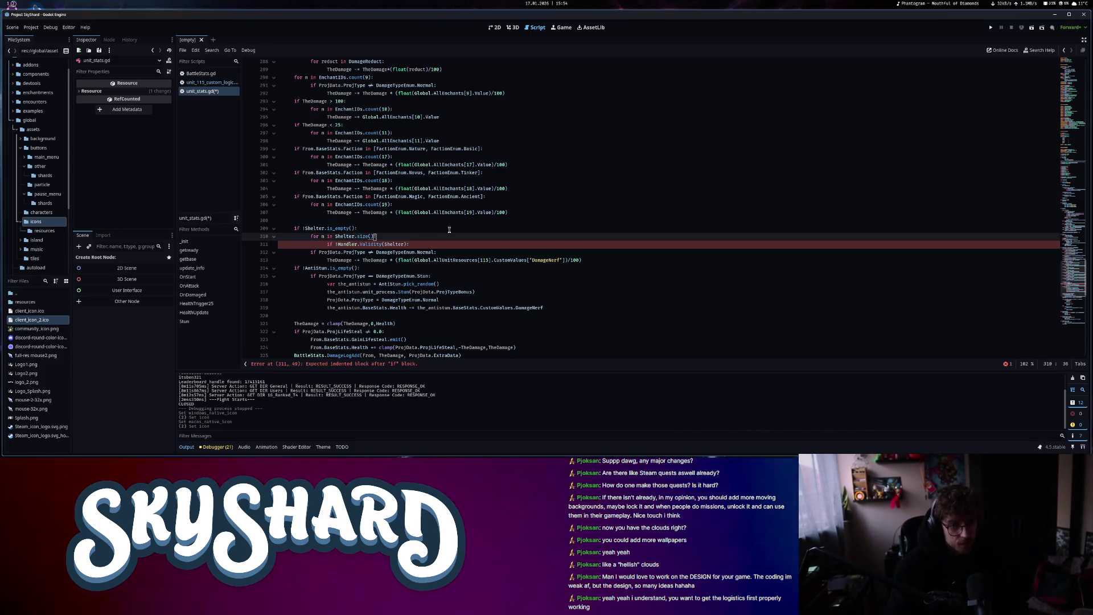
{"action": "double_click", "coordinate": [398, 244]}
{"action": "key", "text": "BackSpace"}
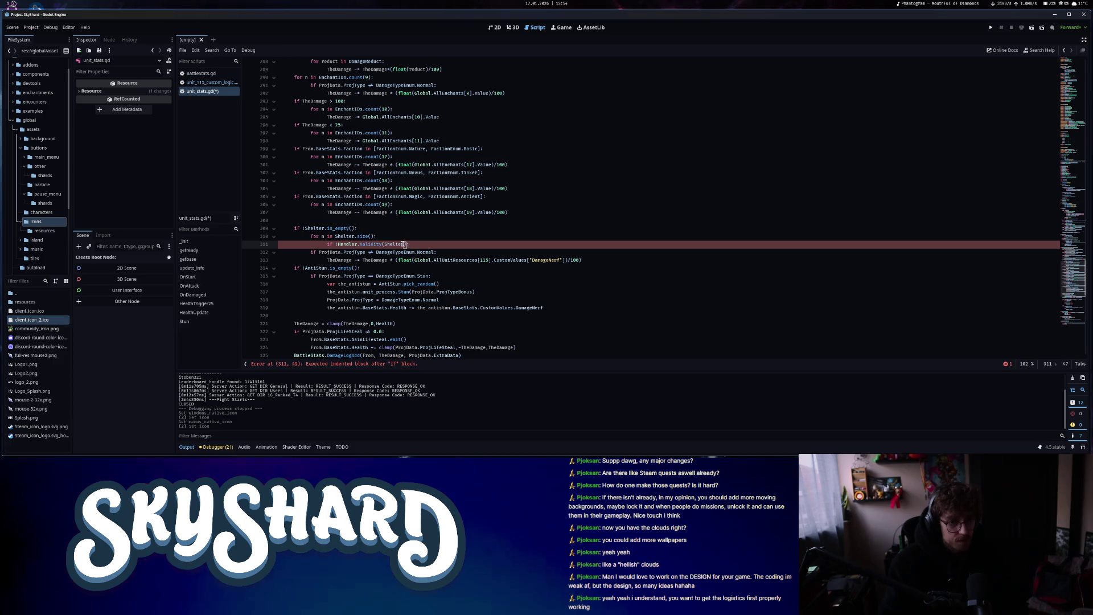
{"action": "type", "text": "Shelter["}
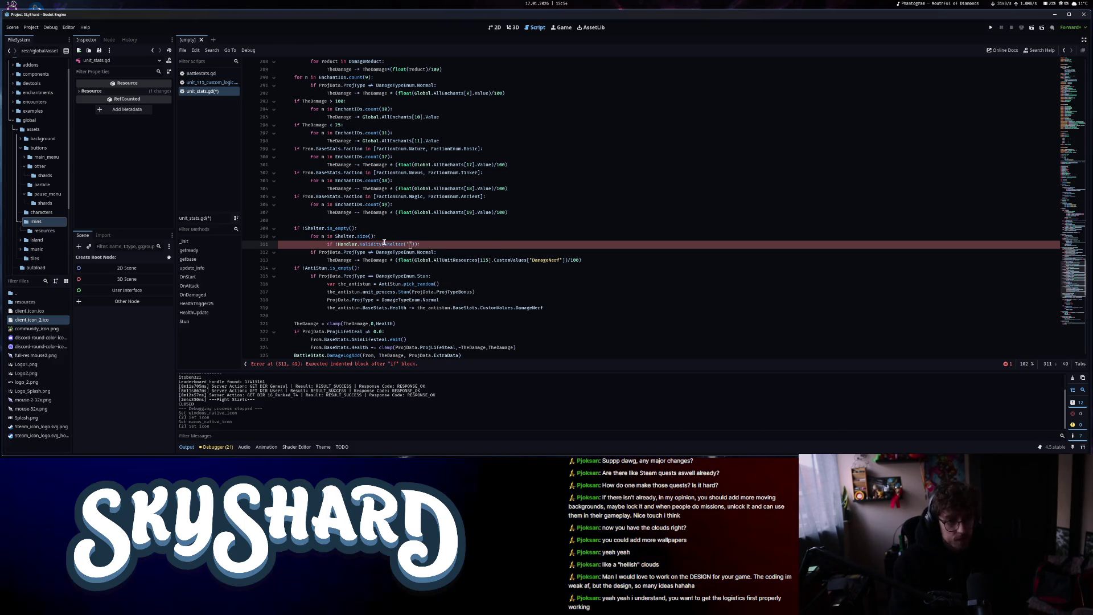
{"action": "type", "text": "n"}
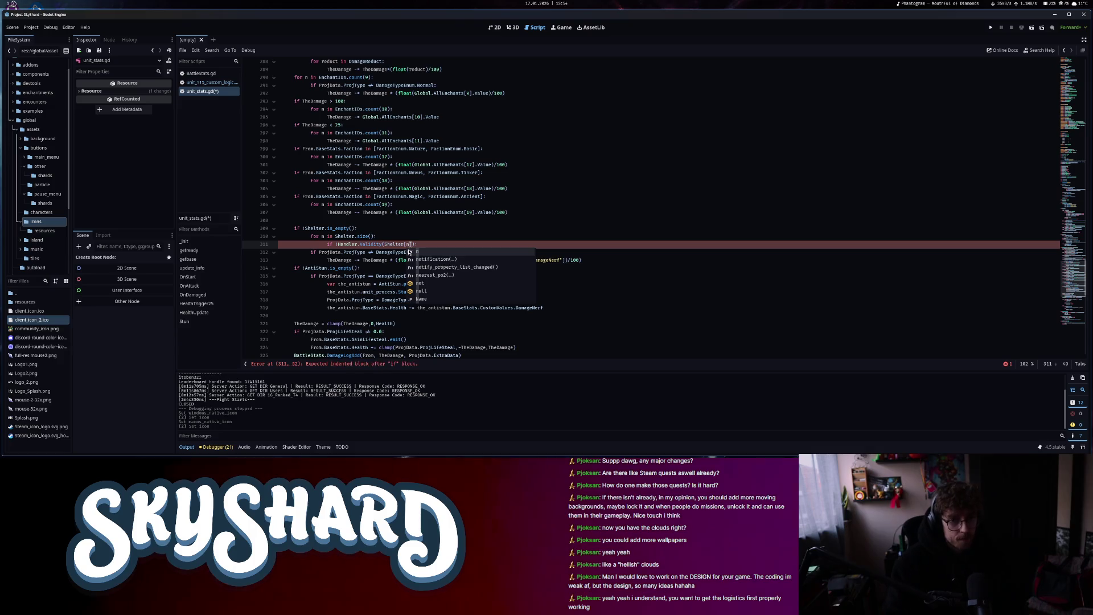
{"action": "type", "text": "])"}
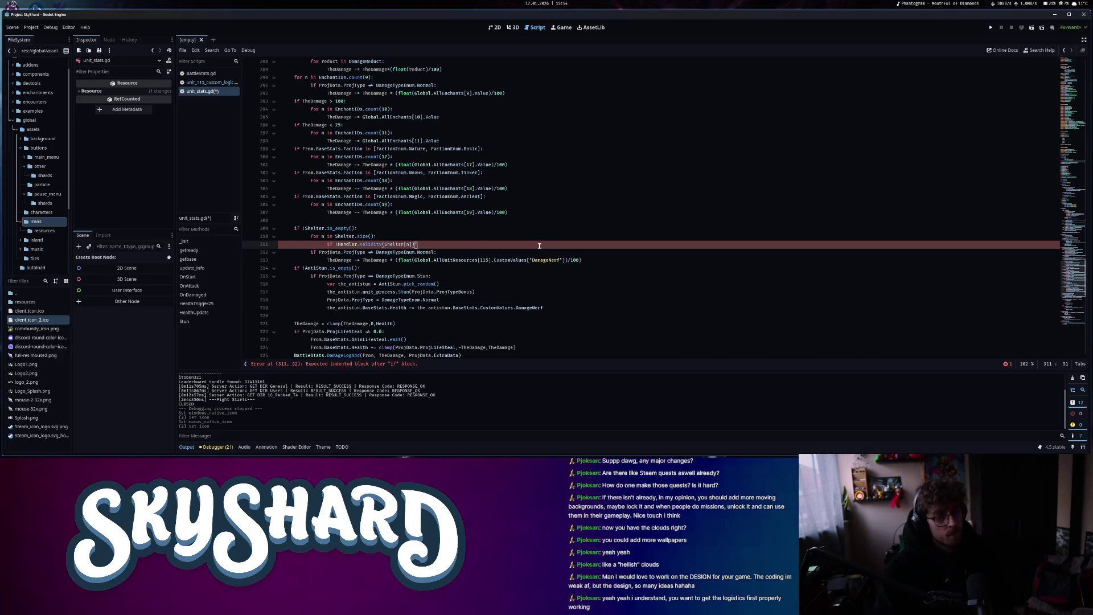
{"action": "type", "text": ": Shelter"}
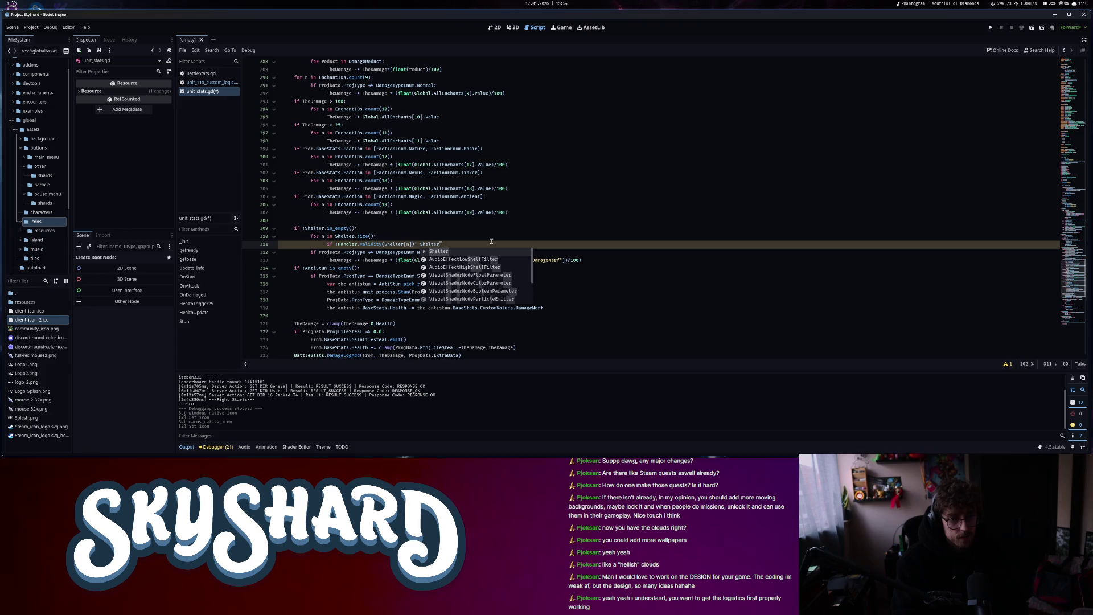
{"action": "type", "text": "."}
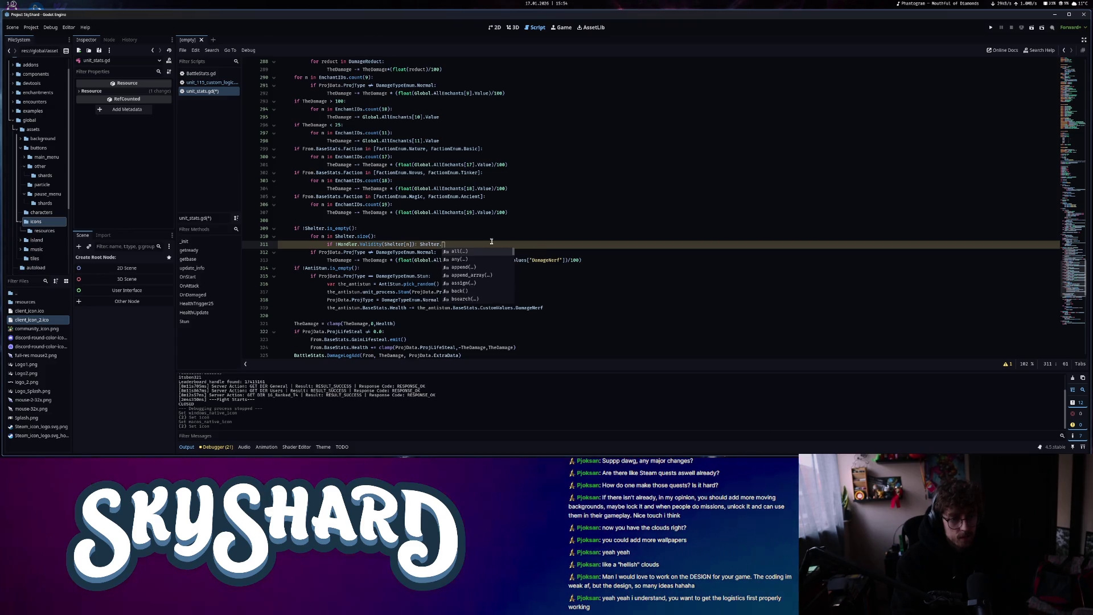
{"action": "type", "text": "er"}
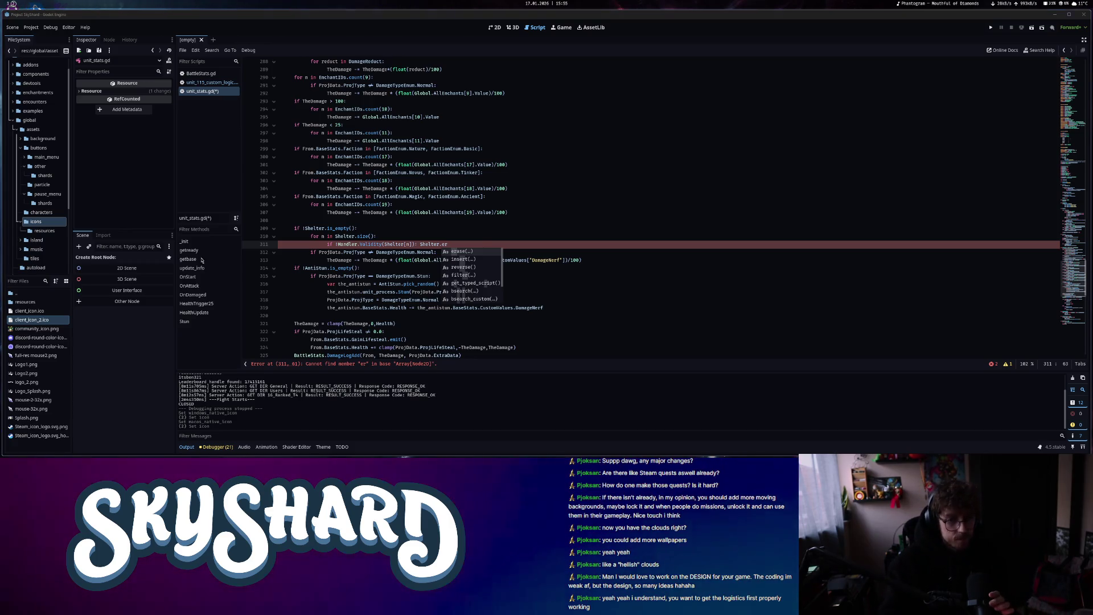
Dismiss the suggestions on the rewritten temp filter and move down to the AntiStun check
{"action": "key", "text": "Escape"}
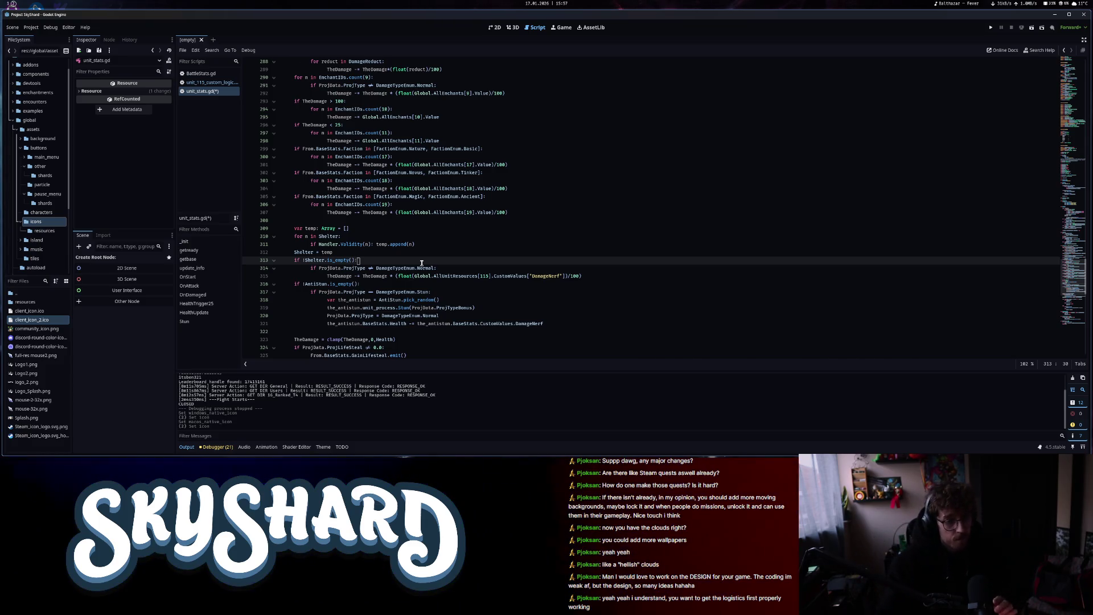
{"action": "left_click", "coordinate": [395, 283]}
{"action": "scroll", "coordinate": [377, 281], "scroll_direction": "down", "scroll_amount": 1}
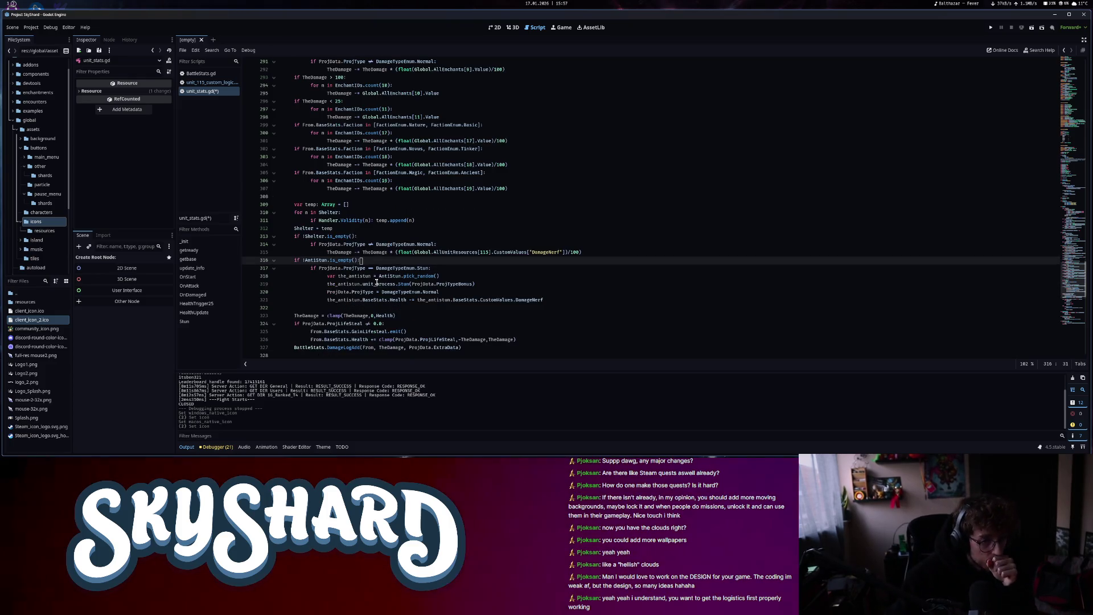
Examine the random Shelter unit's health expression around line 338
{"action": "scroll", "coordinate": [373, 284], "scroll_direction": "down", "scroll_amount": 7}
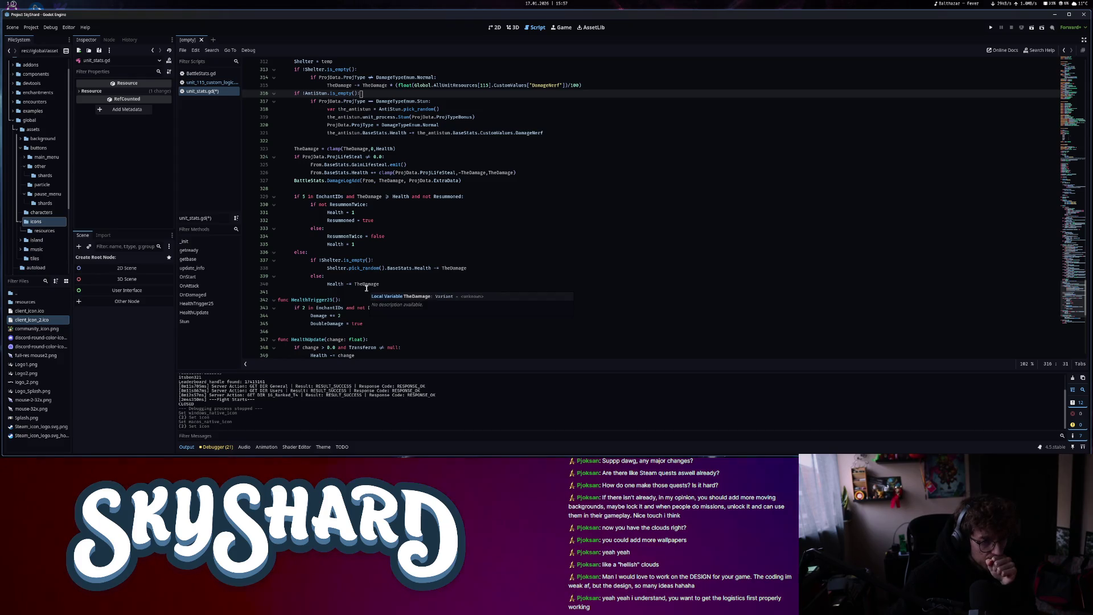
{"action": "left_click_drag", "start_coordinate": [326, 267], "coordinate": [404, 270]}
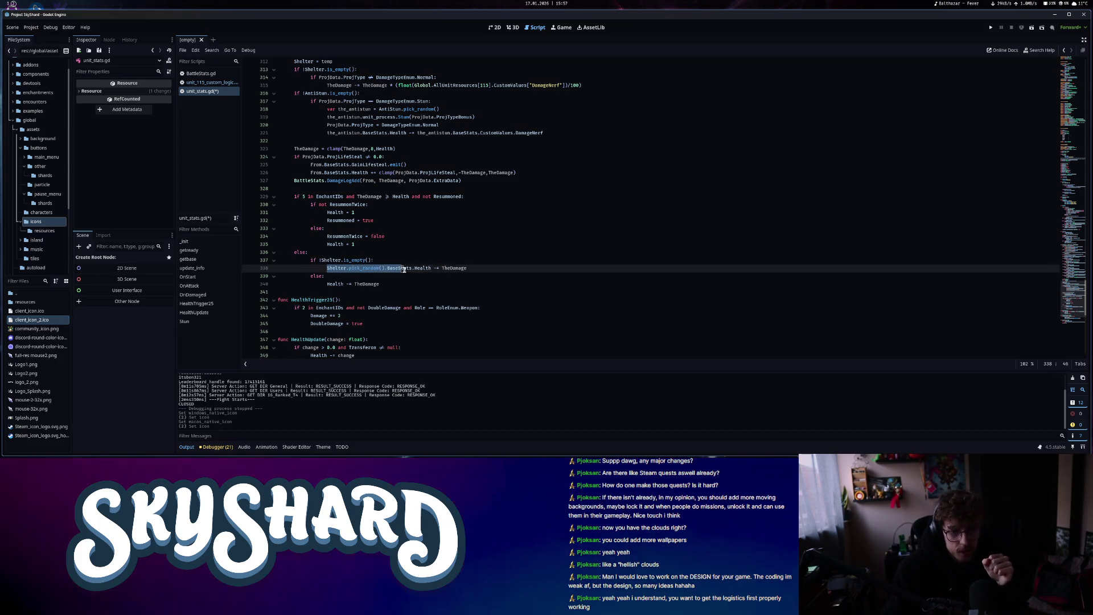
{"action": "left_click", "coordinate": [436, 268]}
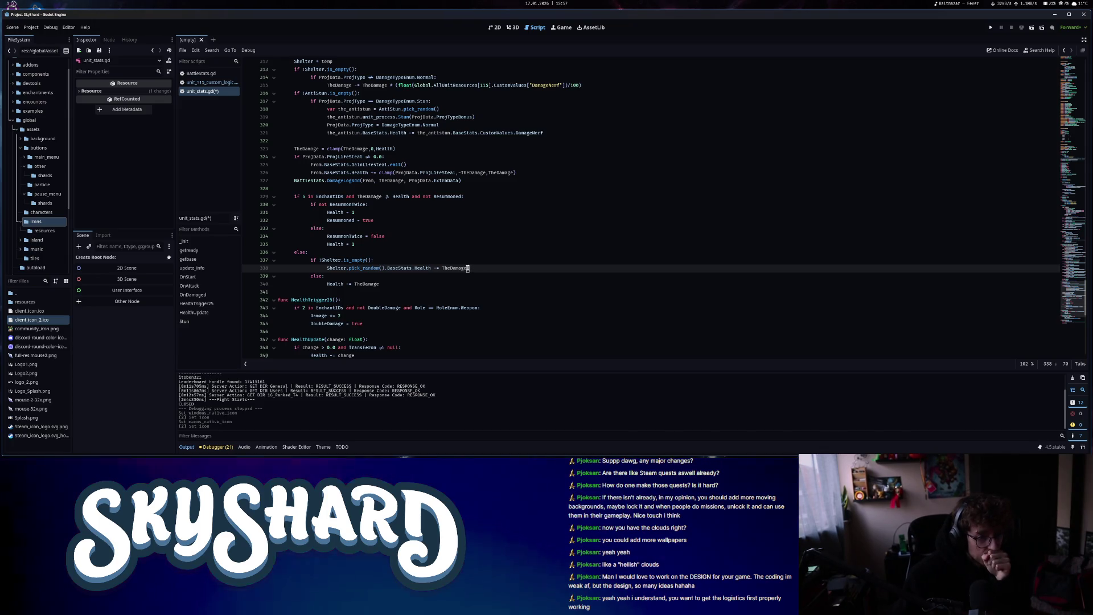
{"action": "scroll", "coordinate": [468, 267], "scroll_direction": "up", "scroll_amount": 5}
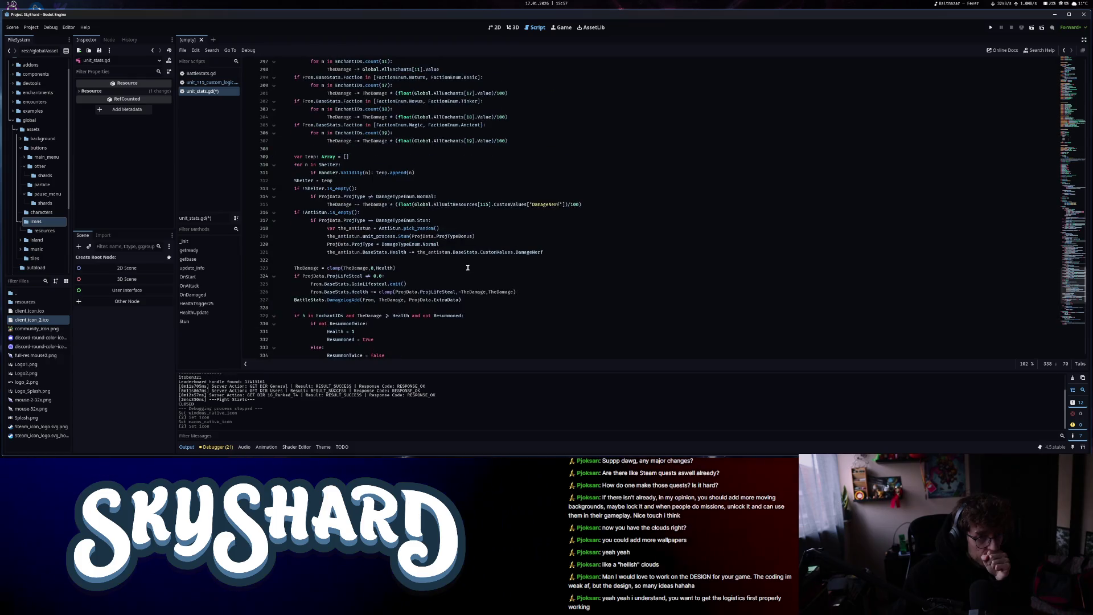
{"action": "scroll", "coordinate": [298, 183], "scroll_direction": "down", "scroll_amount": 3}
{"action": "scroll", "coordinate": [302, 185], "scroll_direction": "down", "scroll_amount": 2}
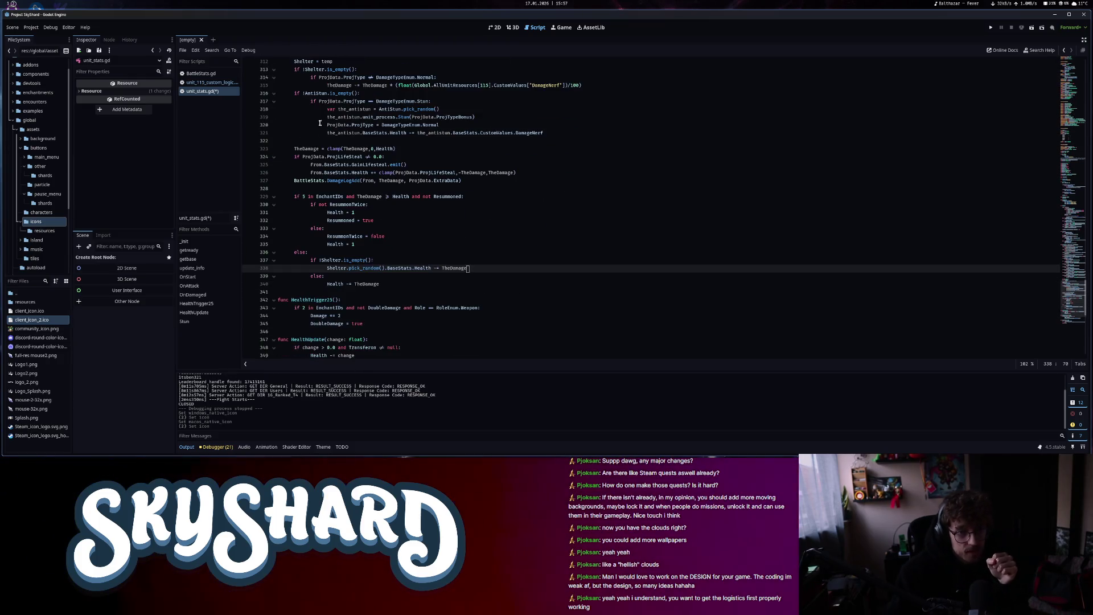
{"action": "scroll", "coordinate": [314, 188], "scroll_direction": "up", "scroll_amount": 6}
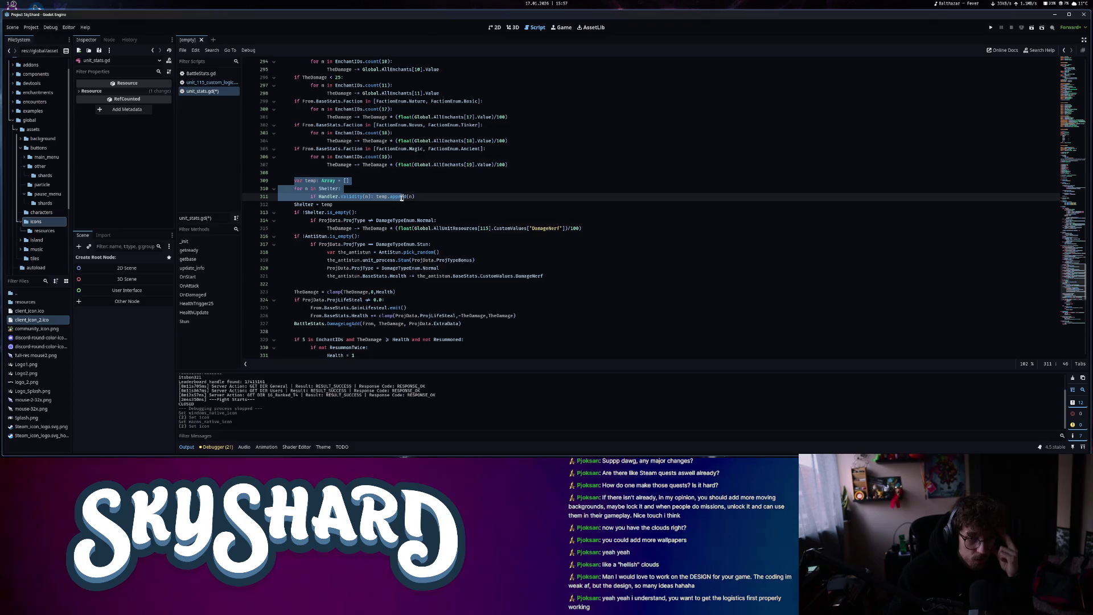
Review the new temp filtering block, the Shelter reassignment and the damage-reduction lines
{"action": "left_click_drag", "start_coordinate": [414, 197], "coordinate": [307, 180]}
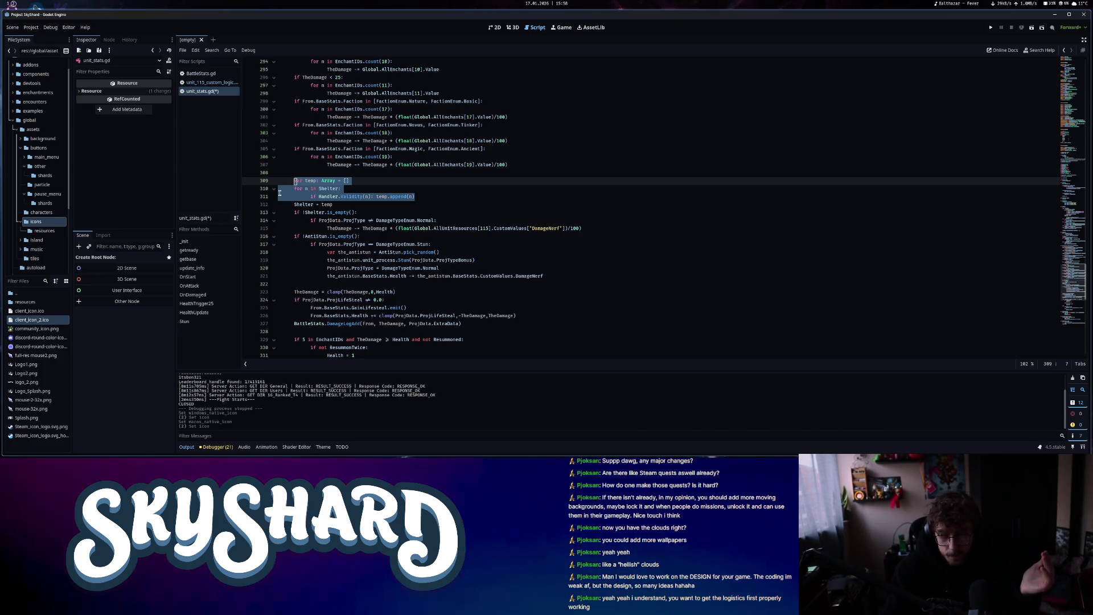
{"action": "mouse_move", "coordinate": [581, 228]}
{"action": "left_mouse_down"}
{"action": "mouse_move", "coordinate": [341, 194]}
{"action": "mouse_move", "coordinate": [336, 204]}
{"action": "left_mouse_up"}
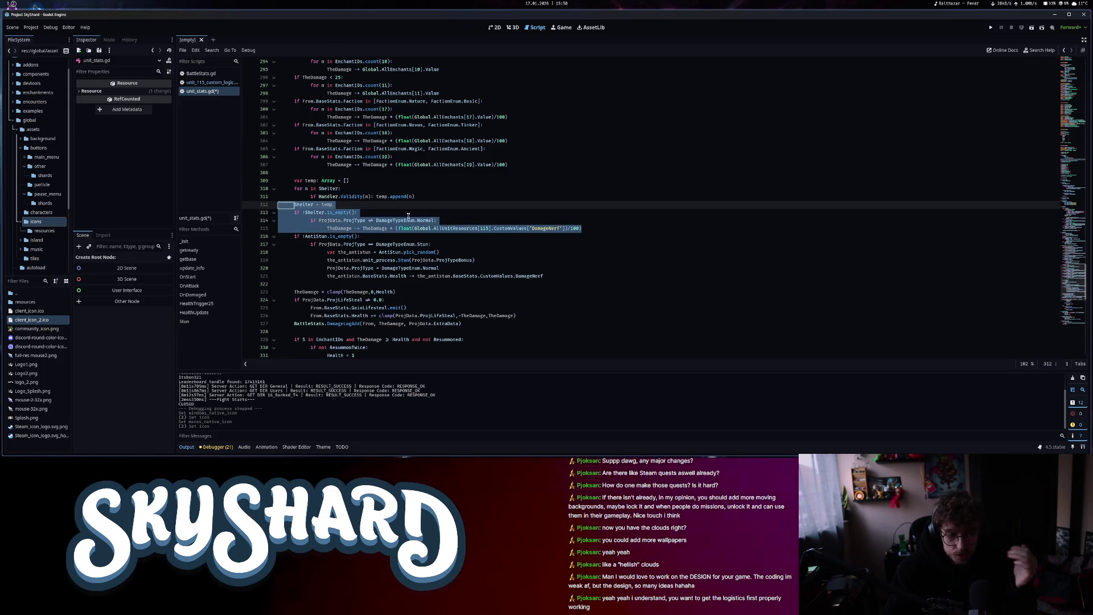
{"action": "left_click", "coordinate": [427, 228]}
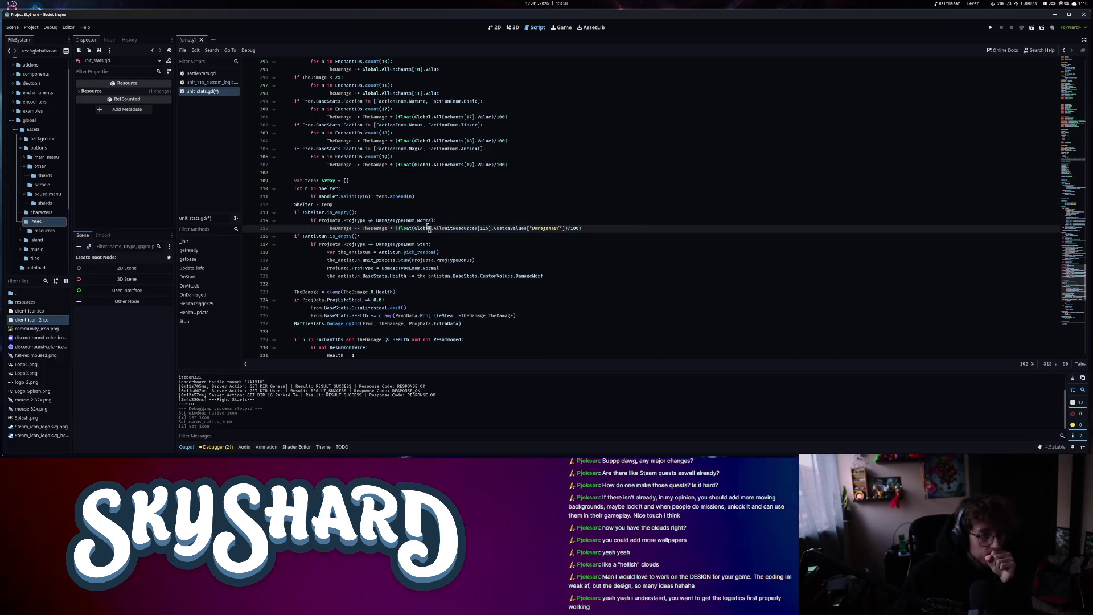
{"action": "scroll", "coordinate": [414, 244], "scroll_direction": "down", "scroll_amount": 2}
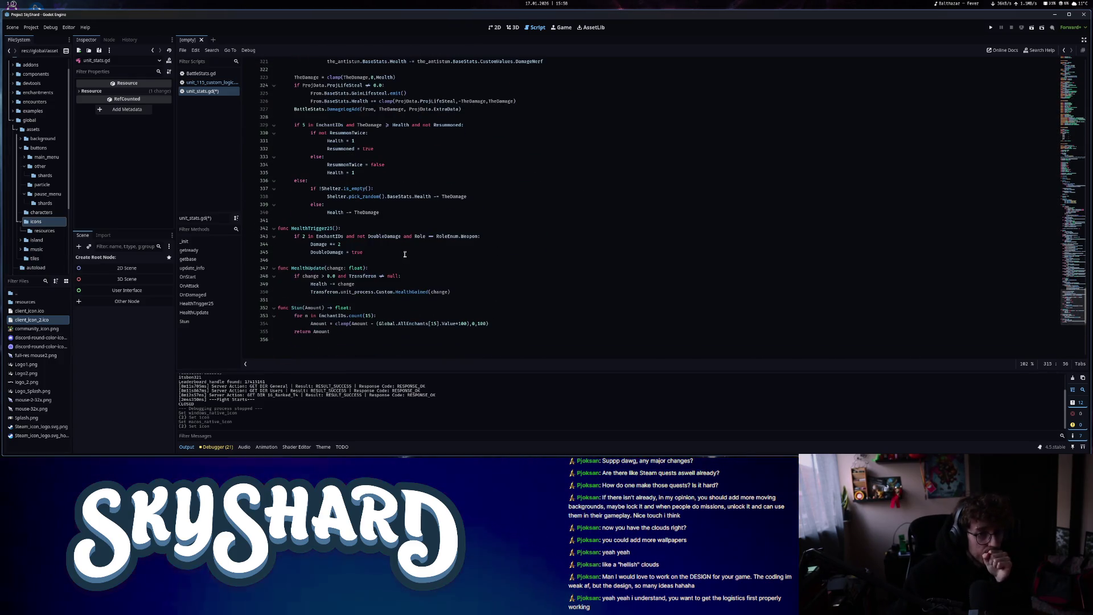
{"action": "scroll", "coordinate": [404, 255], "scroll_direction": "down", "scroll_amount": 2}
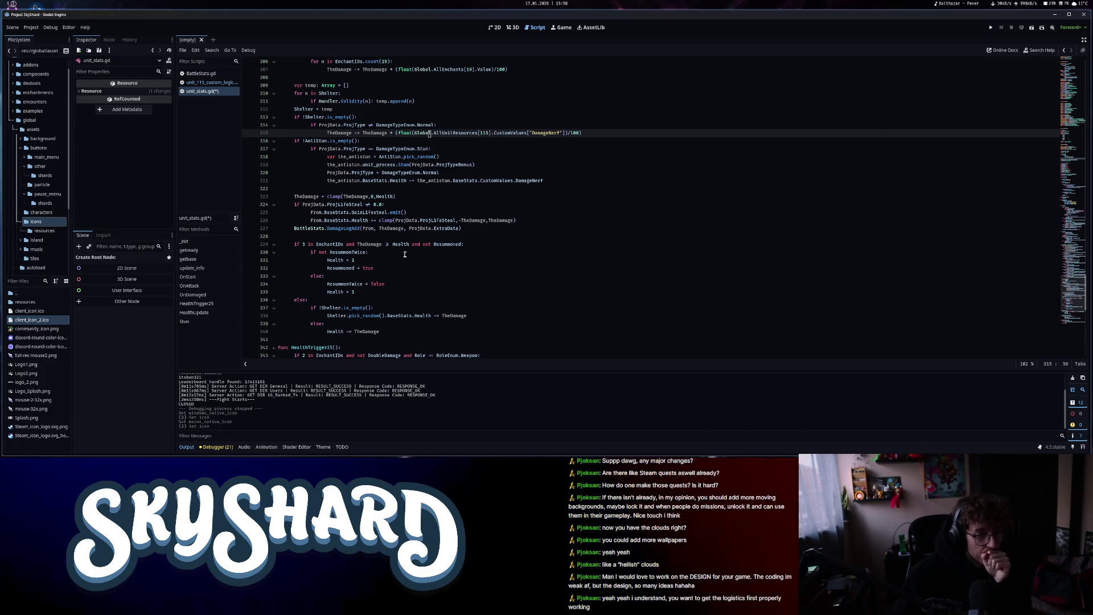
{"action": "scroll", "coordinate": [404, 255], "scroll_direction": "down", "scroll_amount": 2}
{"action": "scroll", "coordinate": [404, 255], "scroll_direction": "up", "scroll_amount": 5}
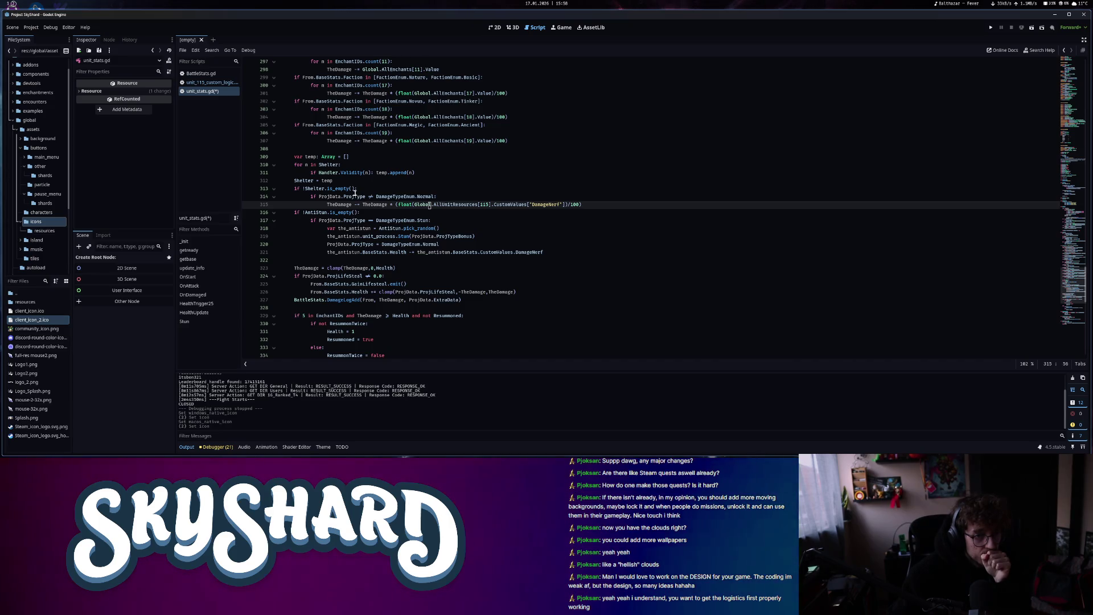
Check the DamageNerf float conversion and the ProjType check, then run the game
{"action": "left_click", "coordinate": [299, 164], "text": "shift"}
{"action": "left_click", "coordinate": [402, 205]}
{"action": "mouse_move", "coordinate": [403, 208]}
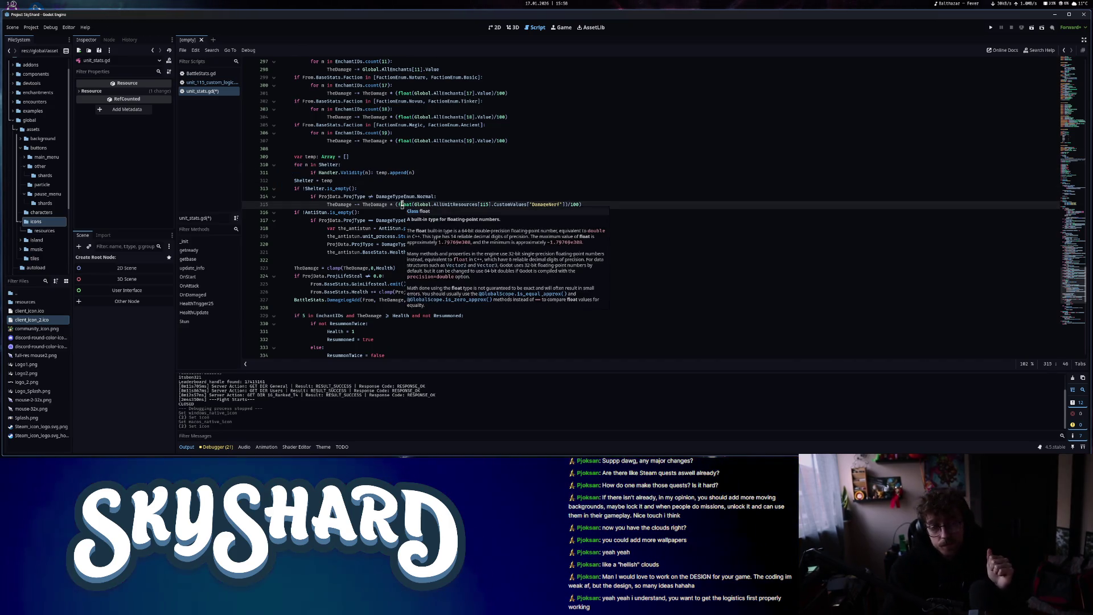
{"action": "left_click", "coordinate": [332, 197]}
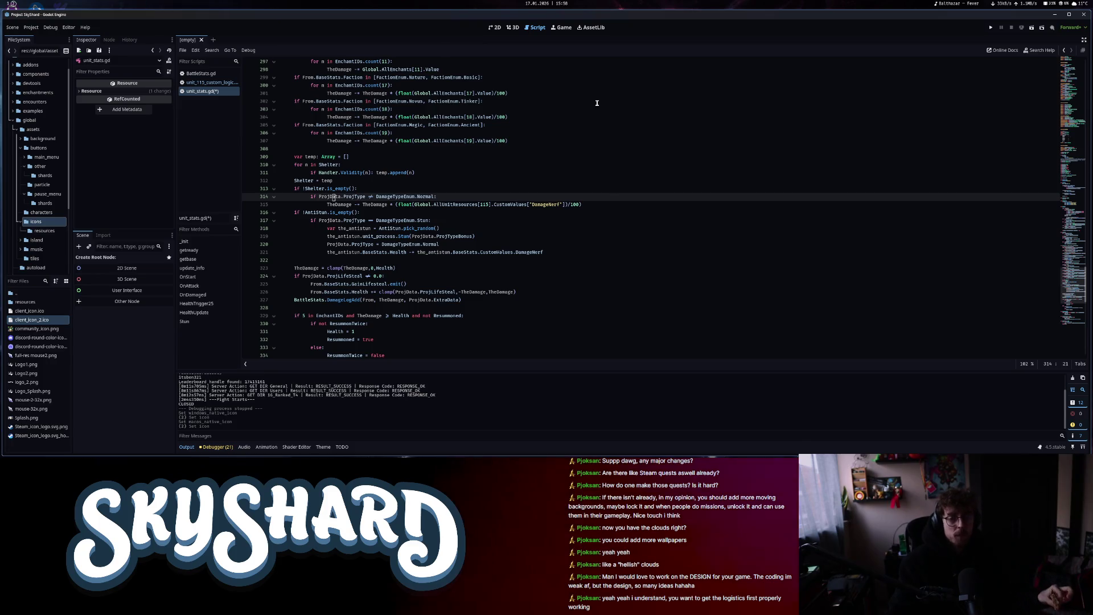
{"action": "left_click", "coordinate": [990, 29]}
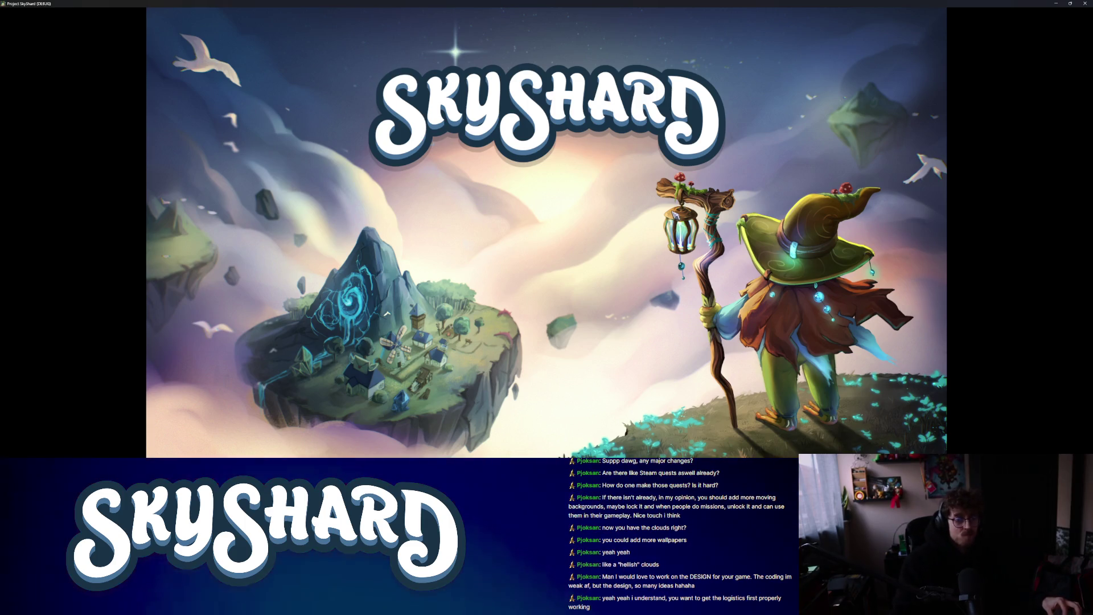
Snap the game window beside the editor, enter Dev Mode and toggle the Units panel
{"action": "key", "text": "super+Right"}
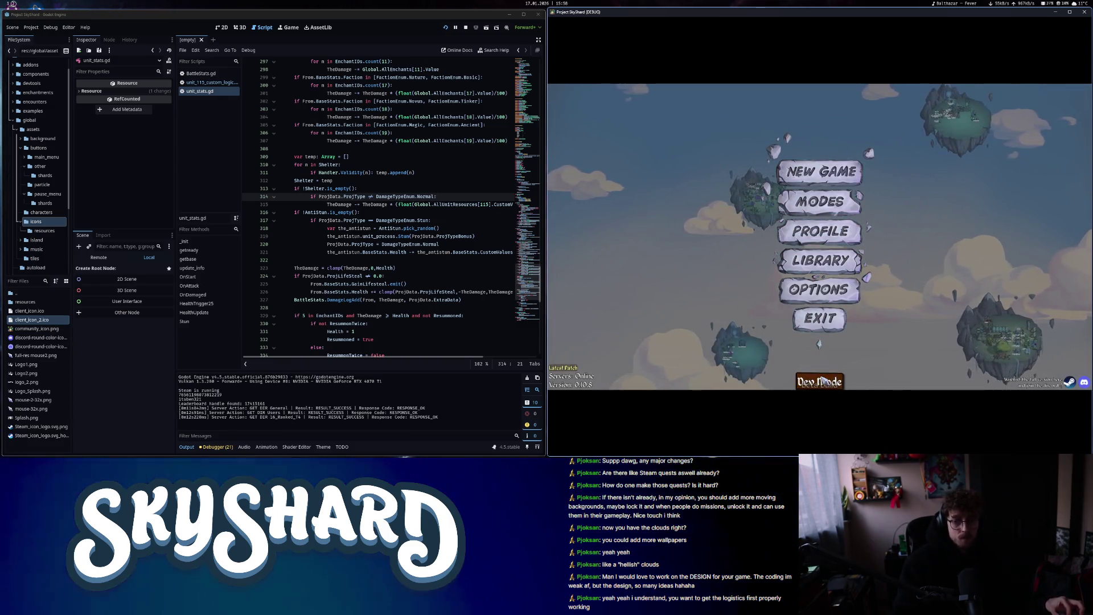
{"action": "left_click", "coordinate": [1077, 255]}
{"action": "left_click", "coordinate": [1081, 236]}
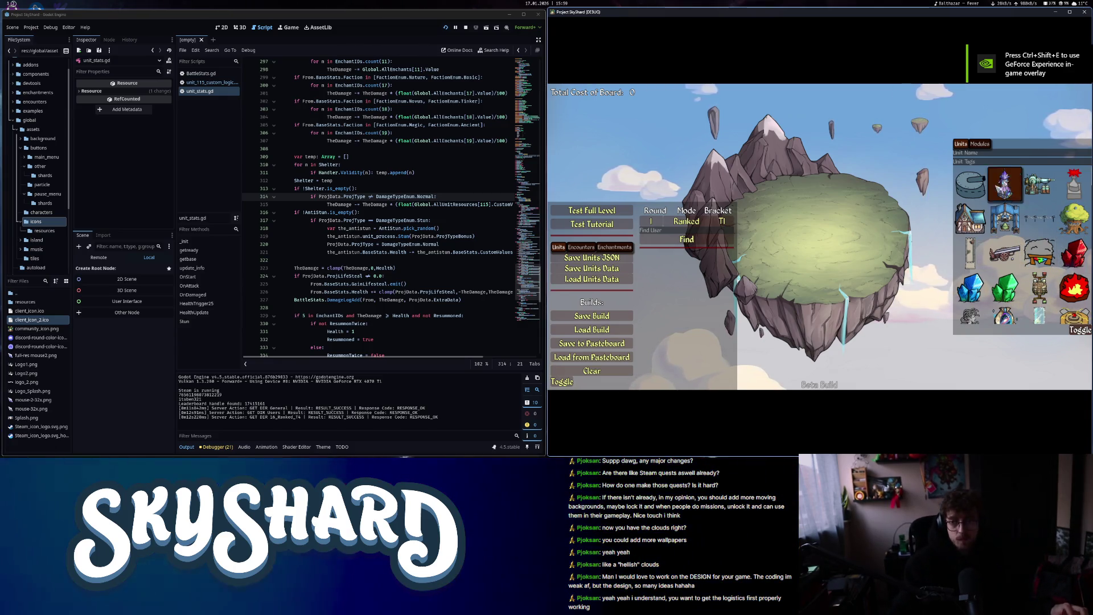
Place the chest, two more units and the bee on the island, reaching board cost 10
{"action": "left_click_drag", "start_coordinate": [1016, 230], "coordinate": [800, 230]}
{"action": "scroll", "coordinate": [1007, 284], "scroll_direction": "down", "scroll_amount": 3}
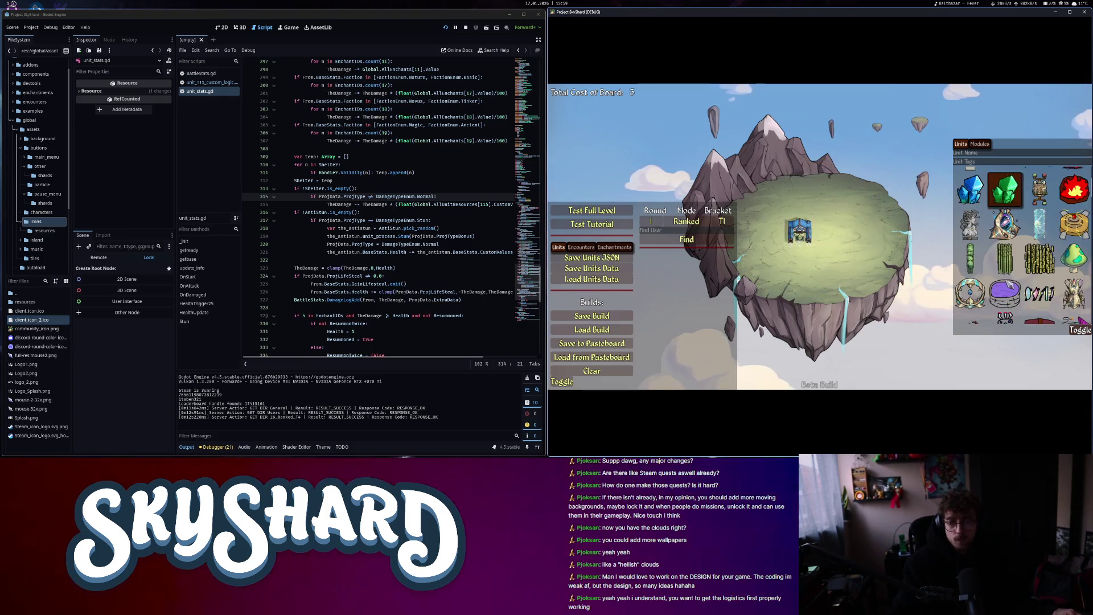
{"action": "scroll", "coordinate": [1009, 285], "scroll_direction": "down", "scroll_amount": 5}
{"action": "left_click_drag", "start_coordinate": [1004, 268], "coordinate": [813, 215]}
{"action": "scroll", "coordinate": [1008, 274], "scroll_direction": "down", "scroll_amount": 5}
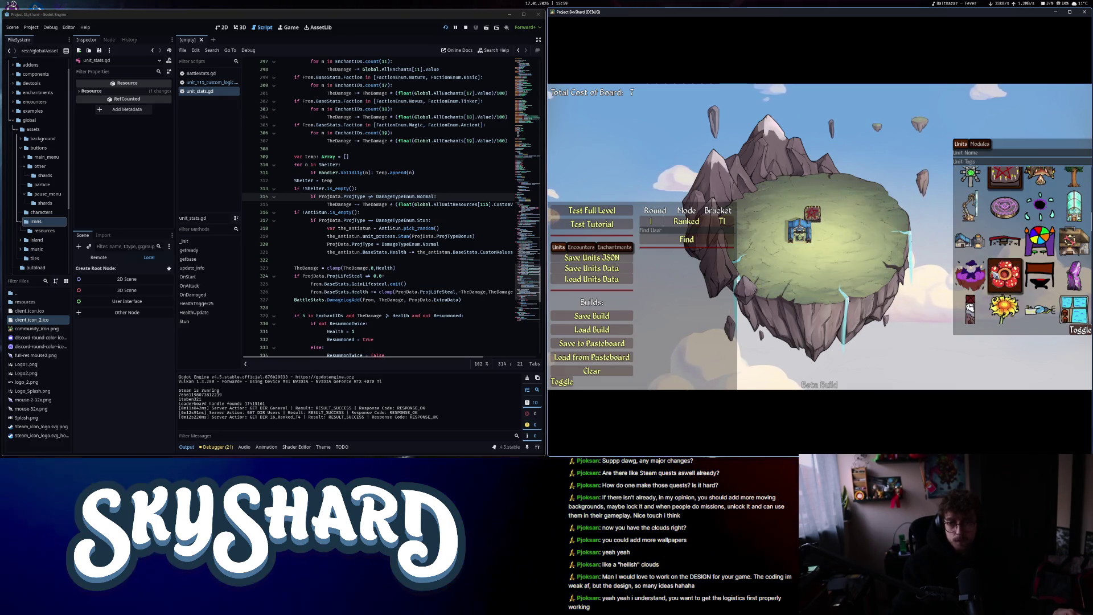
{"action": "scroll", "coordinate": [1007, 274], "scroll_direction": "down", "scroll_amount": 5}
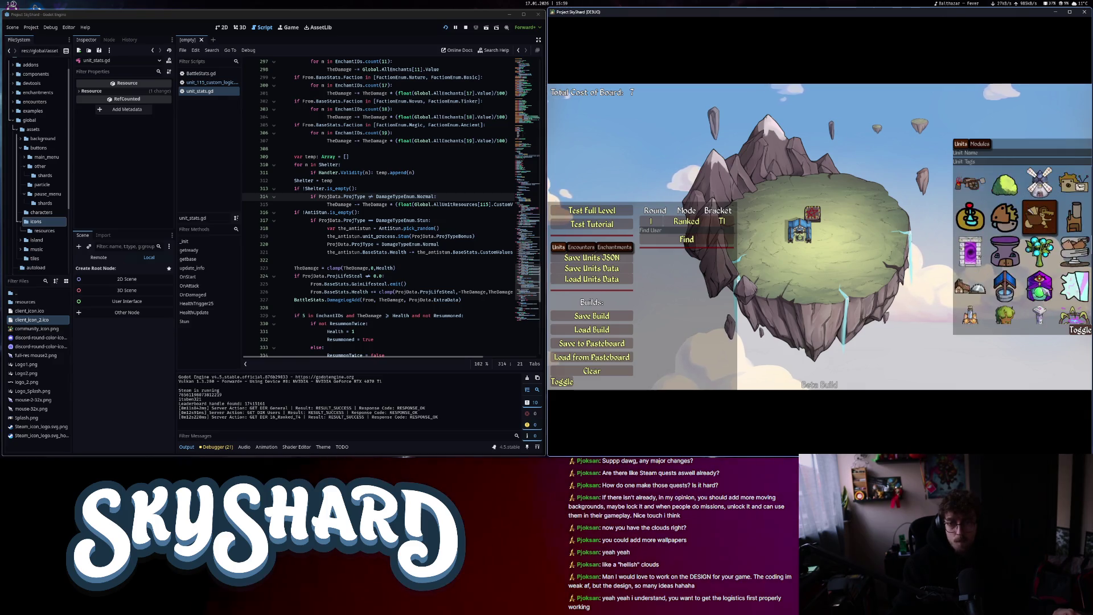
{"action": "scroll", "coordinate": [1039, 239], "scroll_direction": "down", "scroll_amount": 5}
{"action": "left_click_drag", "start_coordinate": [1074, 249], "coordinate": [822, 229]}
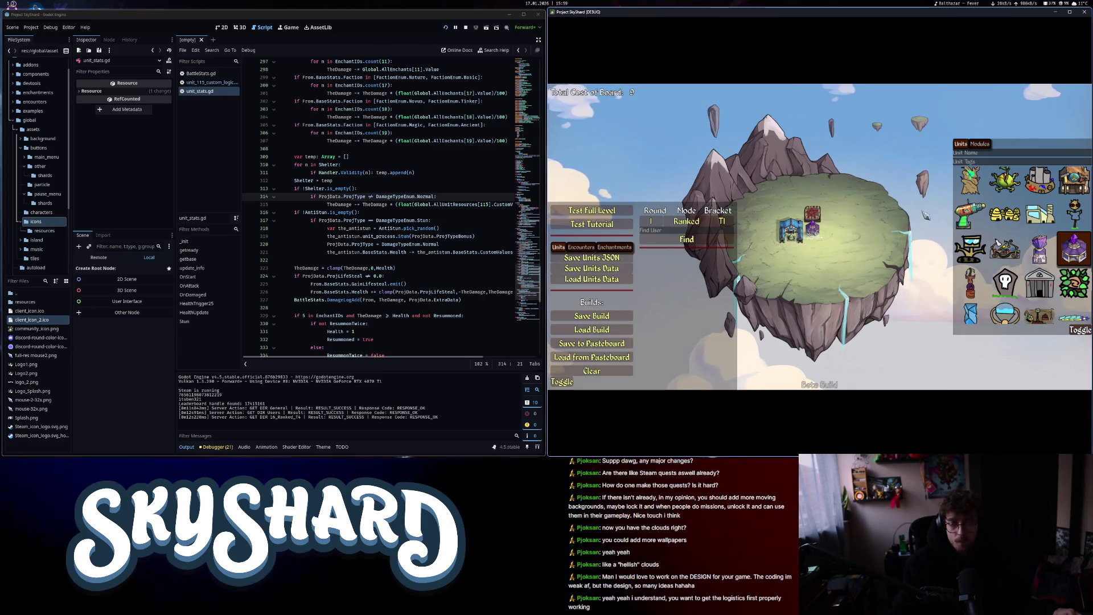
{"action": "left_click_drag", "start_coordinate": [1009, 217], "coordinate": [828, 226]}
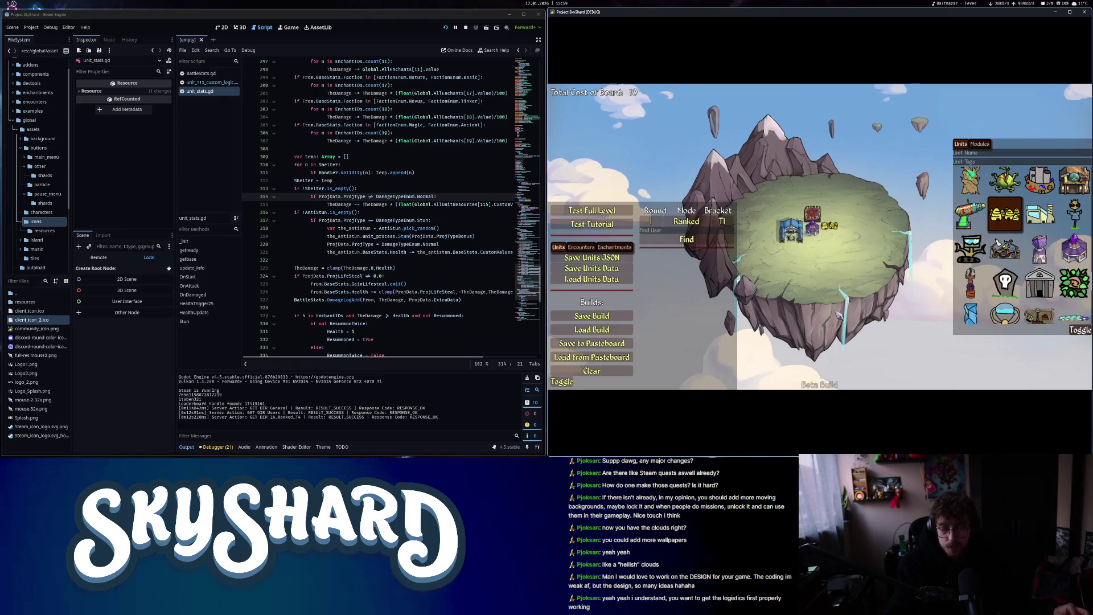
{"action": "mouse_move", "coordinate": [830, 230]}
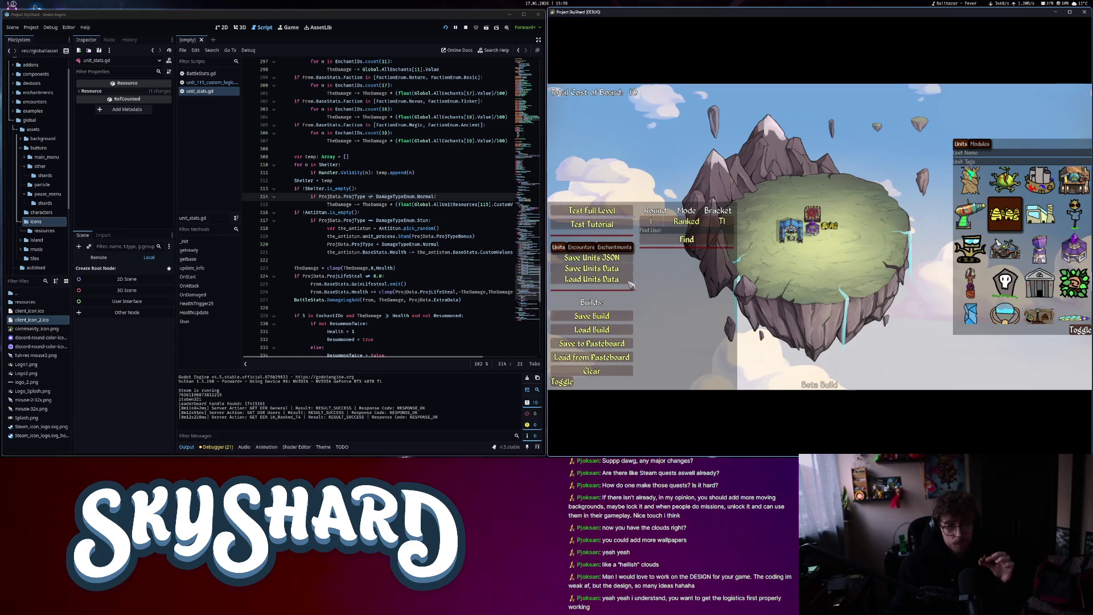
Save the board as a build, overwriting trees.build
{"action": "left_click", "coordinate": [592, 316]}
{"action": "double_click", "coordinate": [519, 179]}
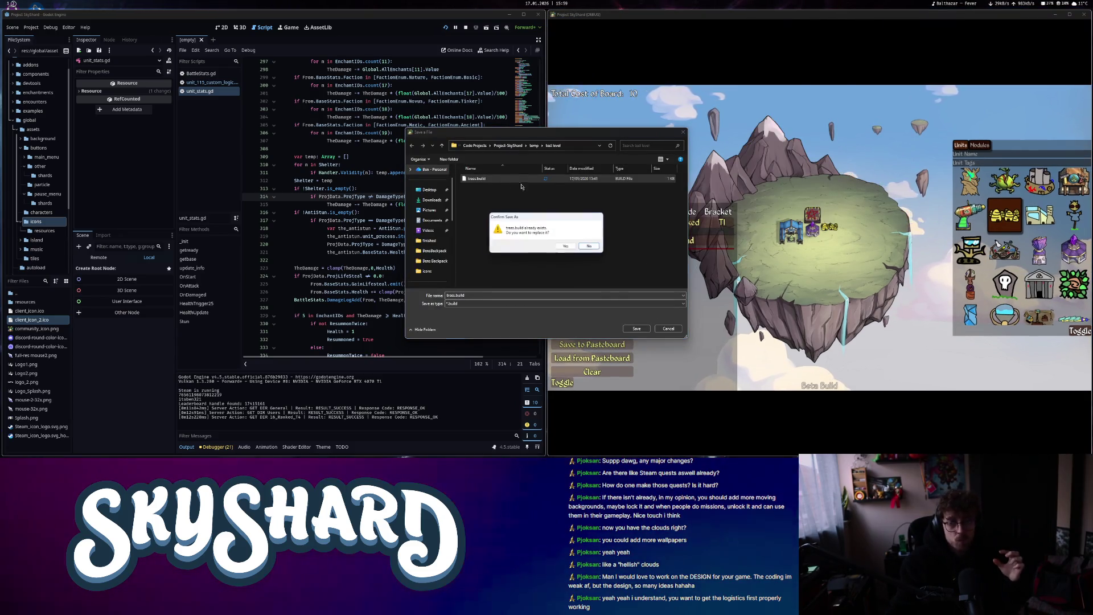
{"action": "left_click", "coordinate": [565, 246]}
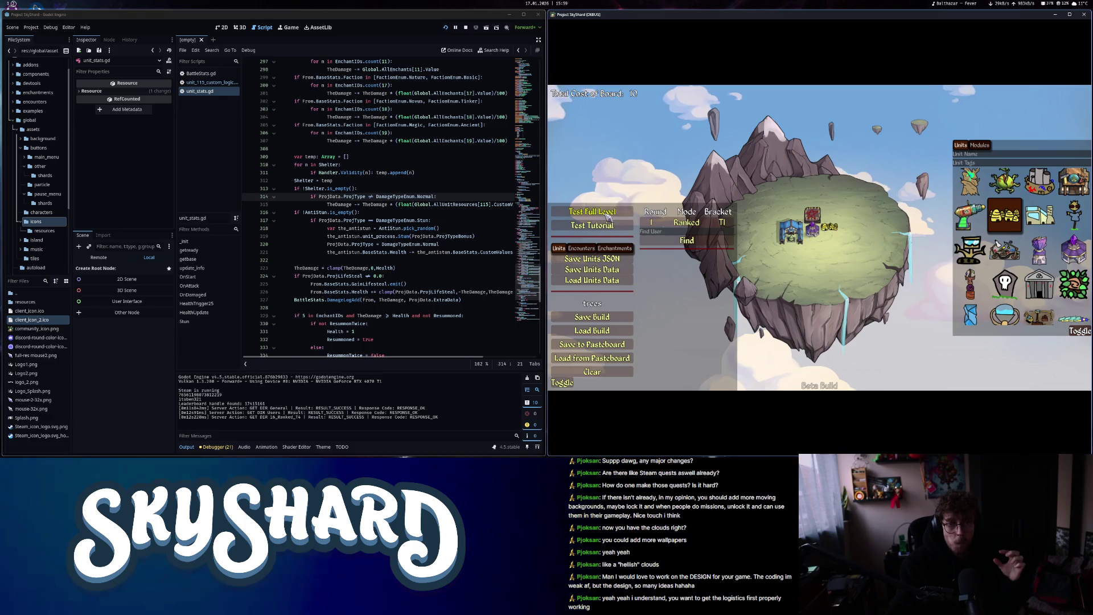
Start a full test level from temp/test, find an opponent and begin the fight
{"action": "left_click", "coordinate": [607, 216]}
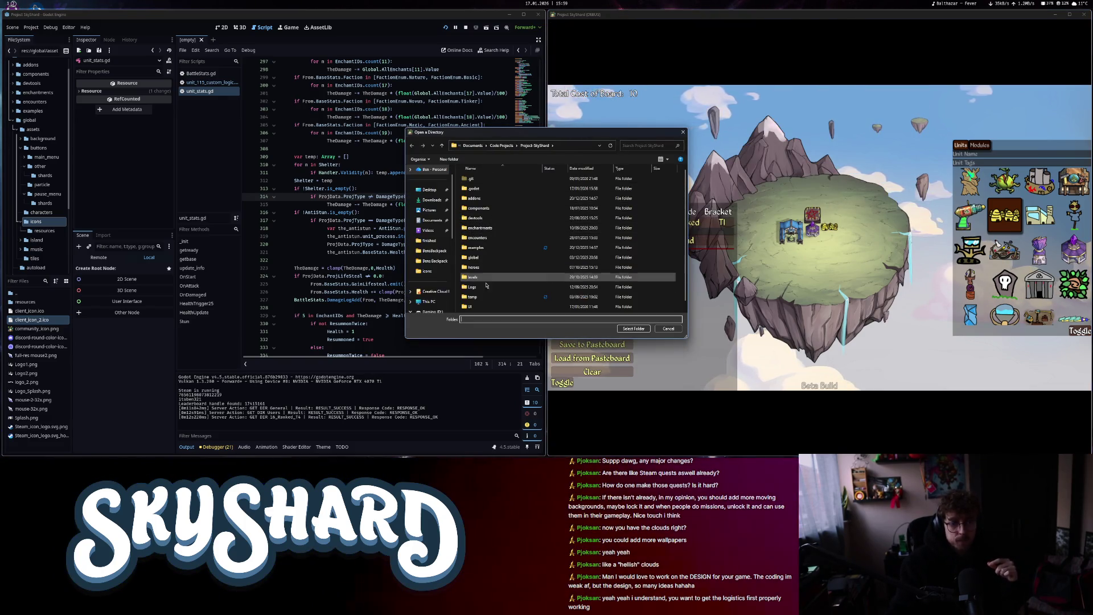
{"action": "double_click", "coordinate": [483, 299]}
{"action": "double_click", "coordinate": [482, 199]}
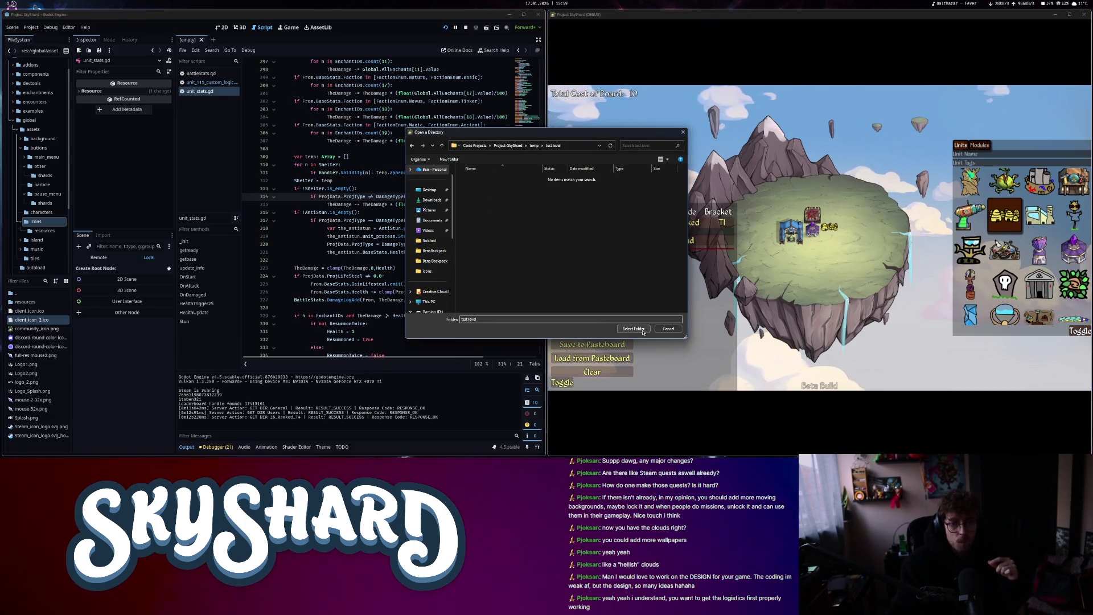
{"action": "left_click", "coordinate": [643, 329]}
{"action": "left_click", "coordinate": [993, 330]}
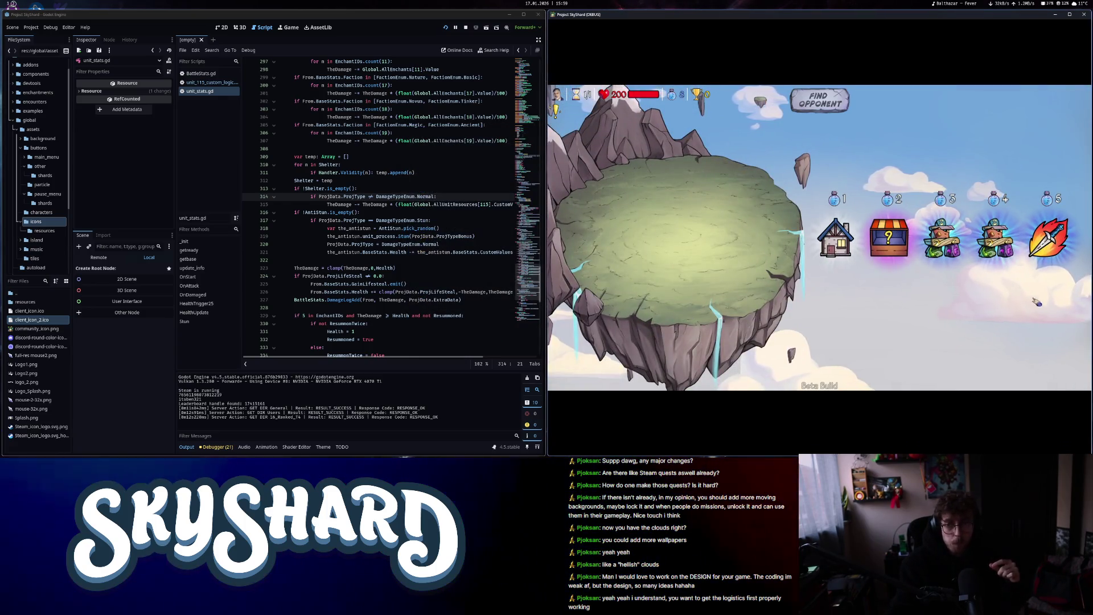
{"action": "left_click", "coordinate": [995, 236]}
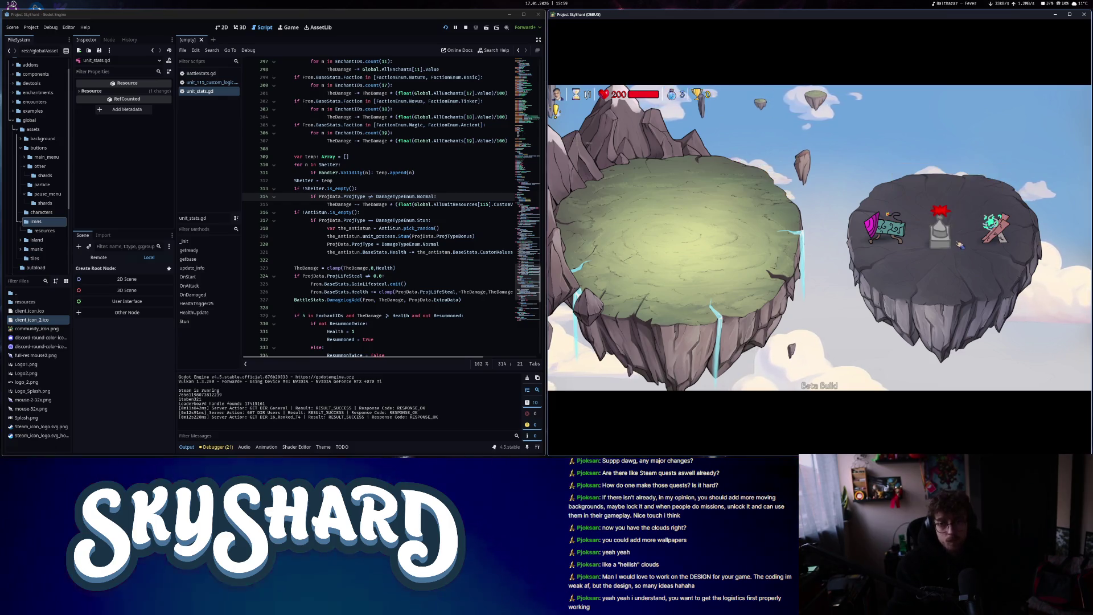
{"action": "mouse_move", "coordinate": [1000, 241]}
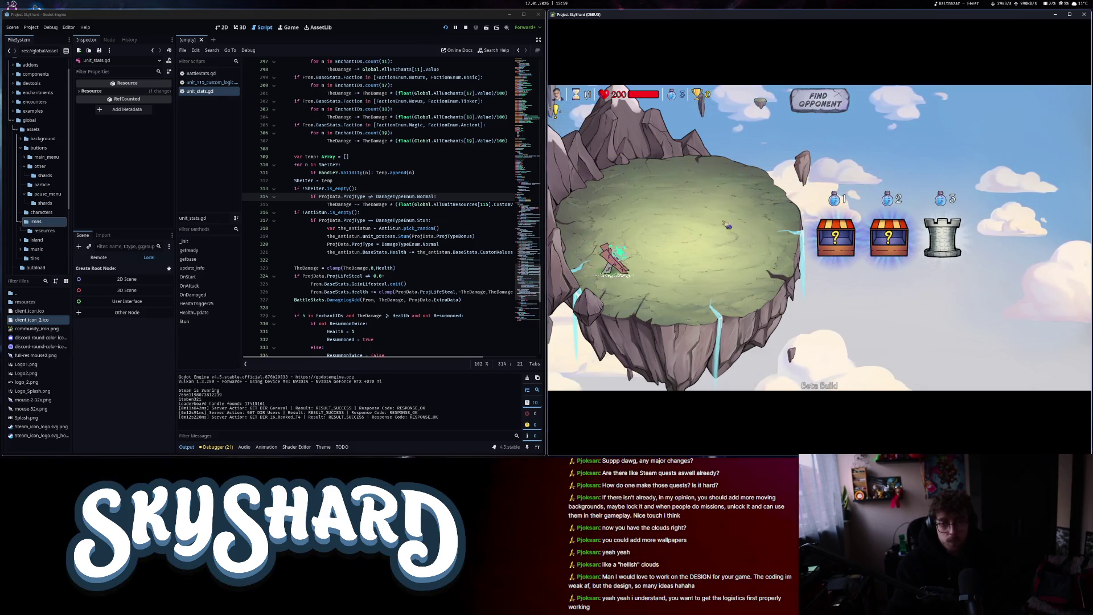
{"action": "left_click", "coordinate": [828, 104]}
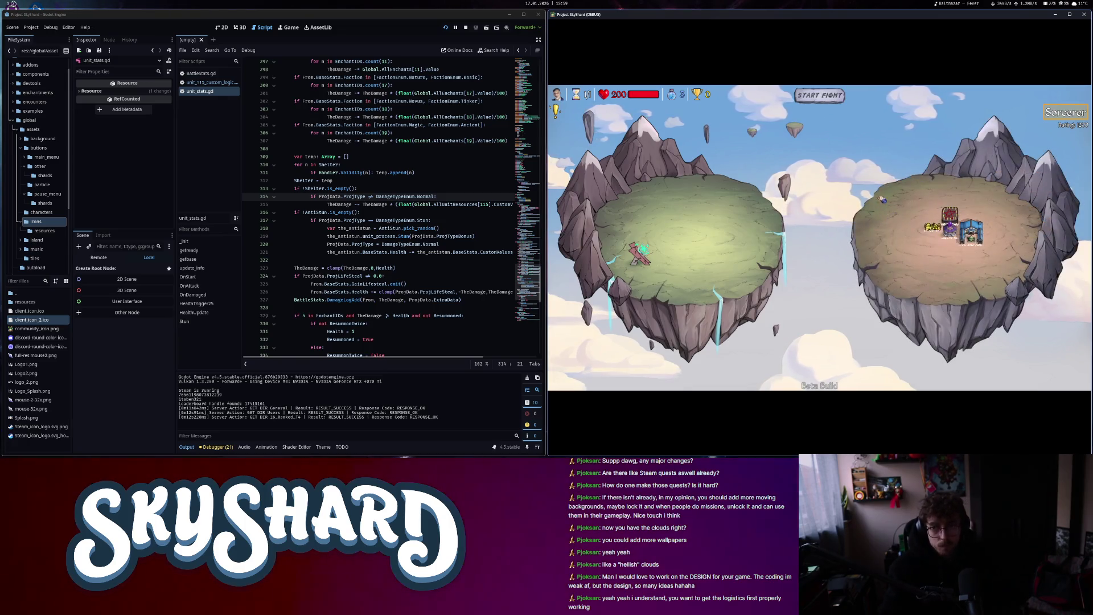
{"action": "left_click", "coordinate": [836, 102]}
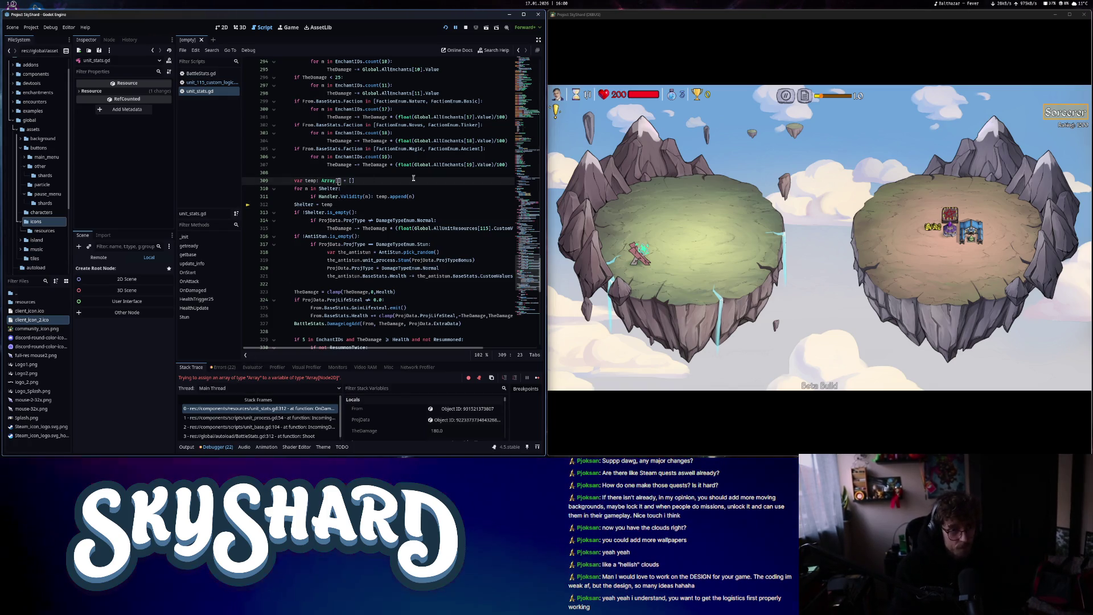
Type temp as Array[Node2D] on line 309, then resume the debugger and watch the fight finish
{"action": "type", "text": "[Node2D"}
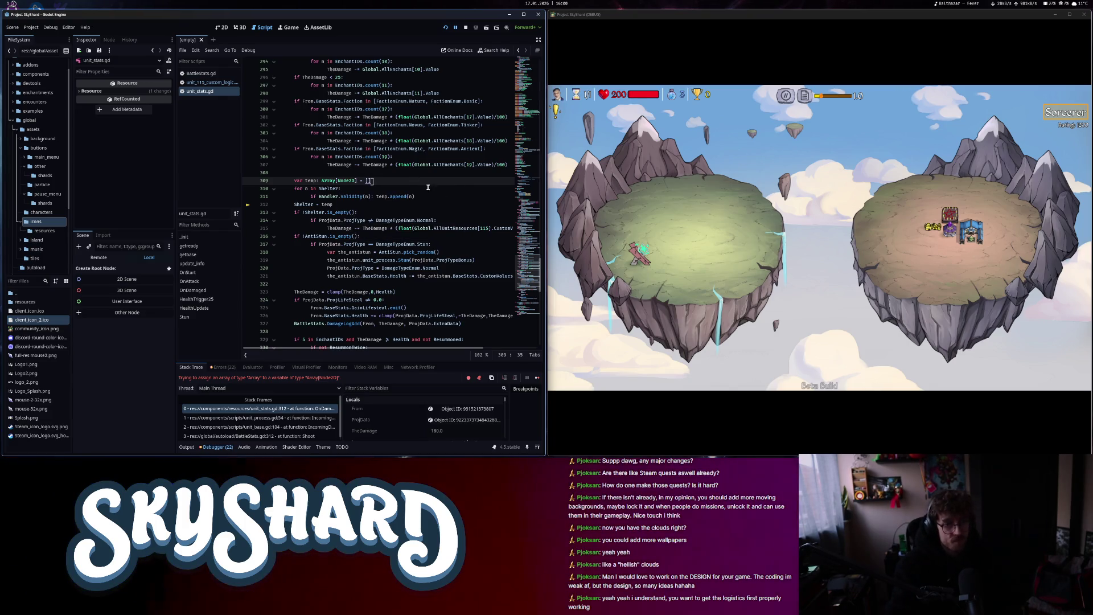
{"action": "left_click", "coordinate": [537, 378]}
{"action": "left_click", "coordinate": [387, 211]}
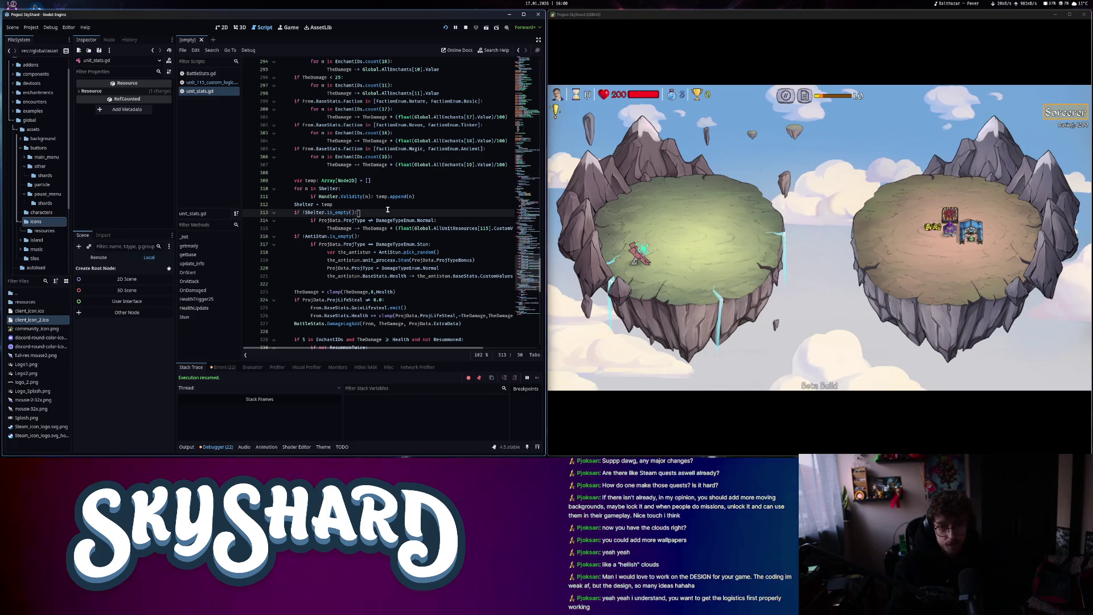
{"action": "mouse_move", "coordinate": [925, 231]}
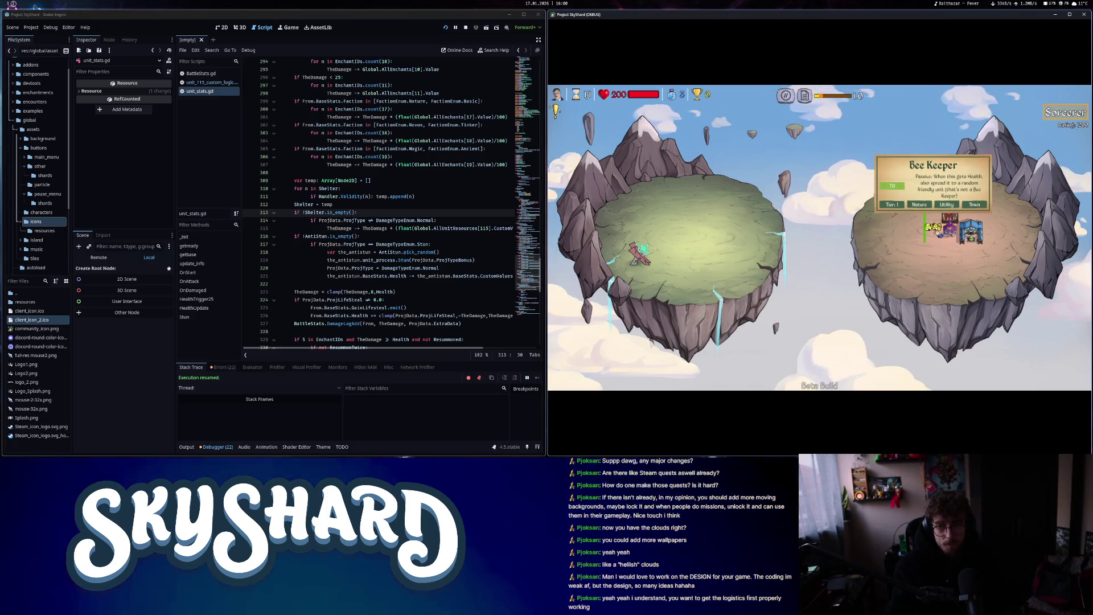
{"action": "mouse_move", "coordinate": [968, 233]}
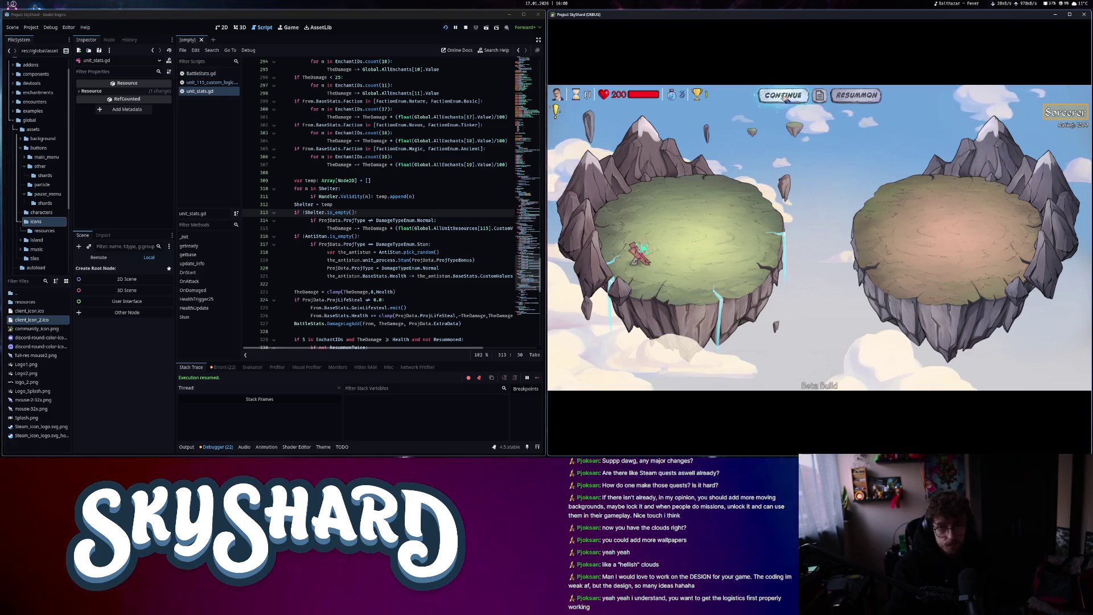
End the test fight, return to the game's main menu, and open unit_115_custom_logic.gd
{"action": "left_click", "coordinate": [785, 97]}
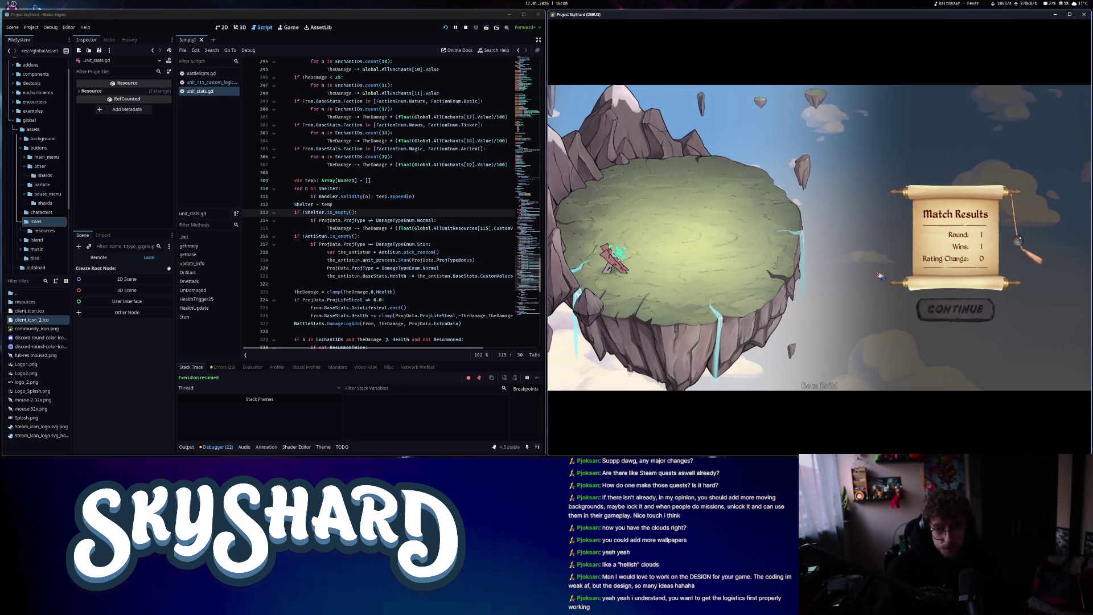
{"action": "left_click", "coordinate": [945, 309]}
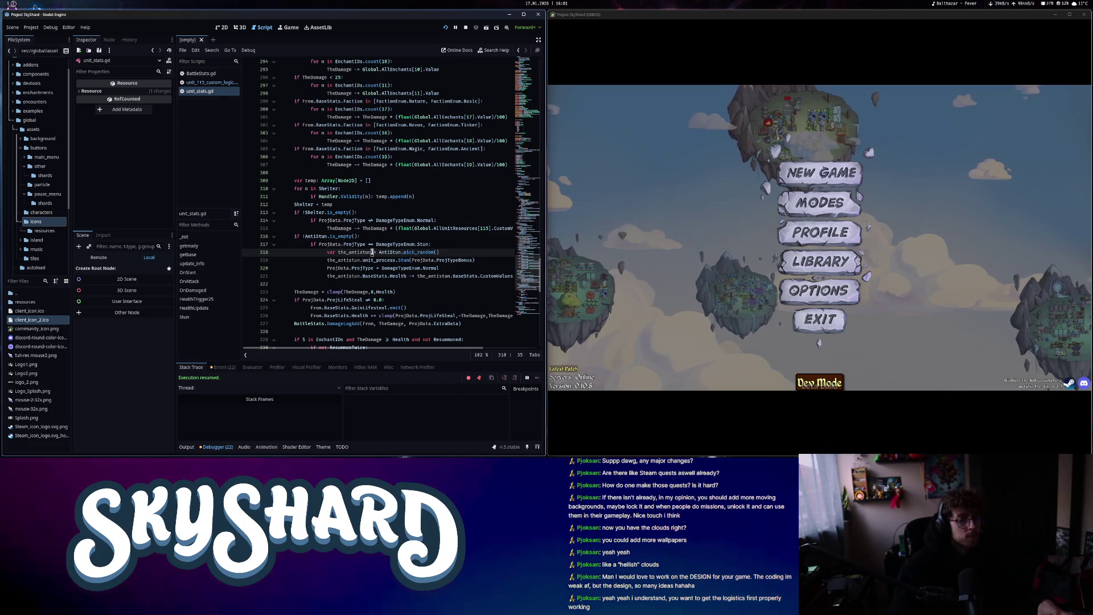
{"action": "left_click", "coordinate": [211, 82]}
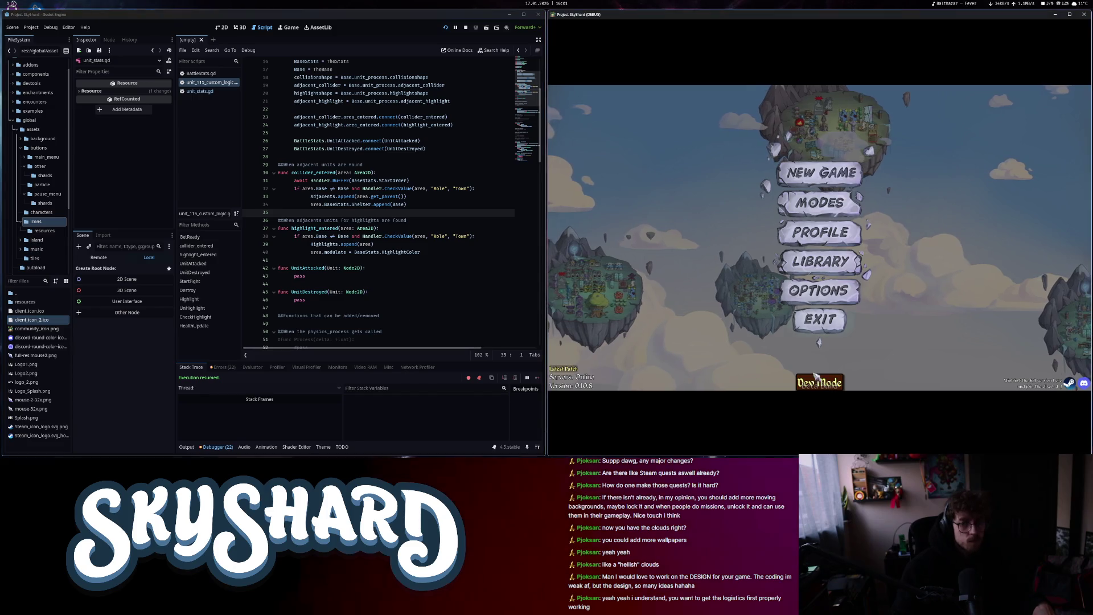
Quit the game, review Destroy() in unit_115_custom_logic.gd, and relaunch the project
{"action": "left_click", "coordinate": [820, 318]}
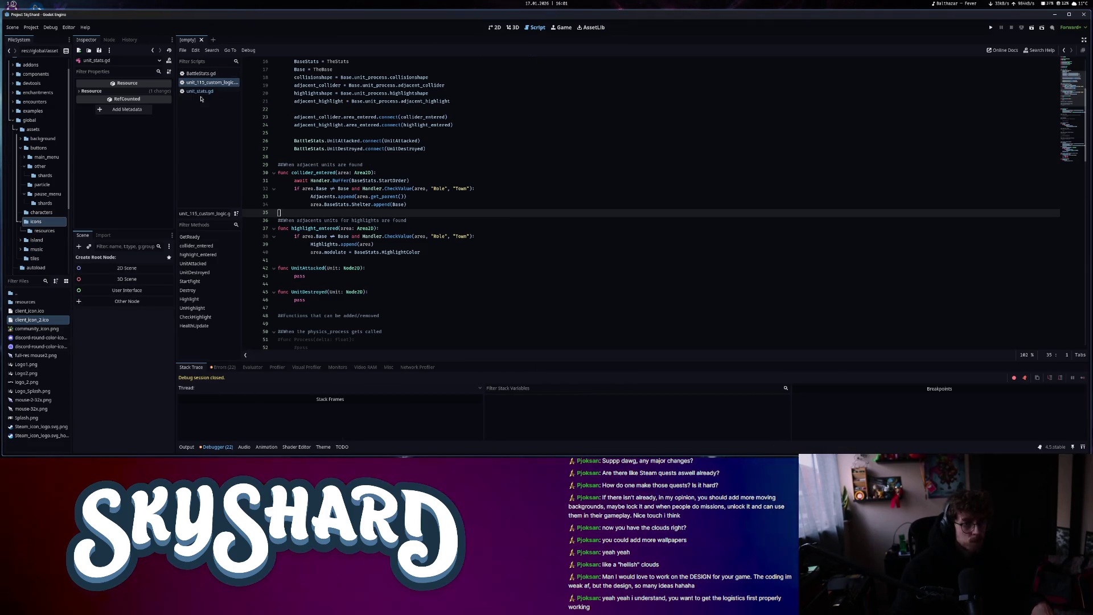
{"action": "scroll", "coordinate": [452, 274], "scroll_direction": "down", "scroll_amount": 7}
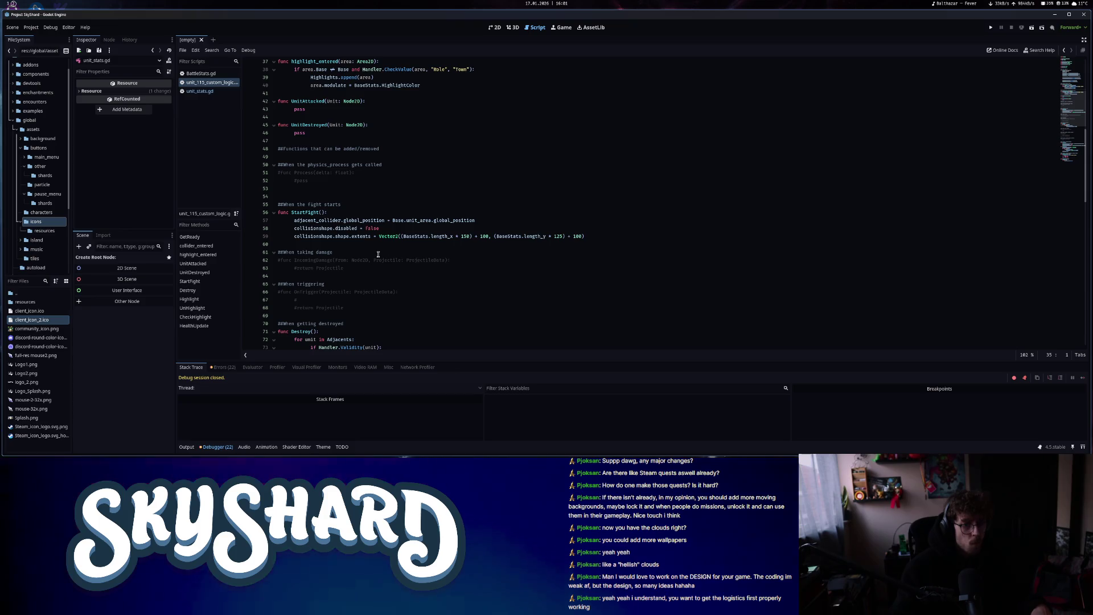
{"action": "scroll", "coordinate": [345, 310], "scroll_direction": "down", "scroll_amount": 3}
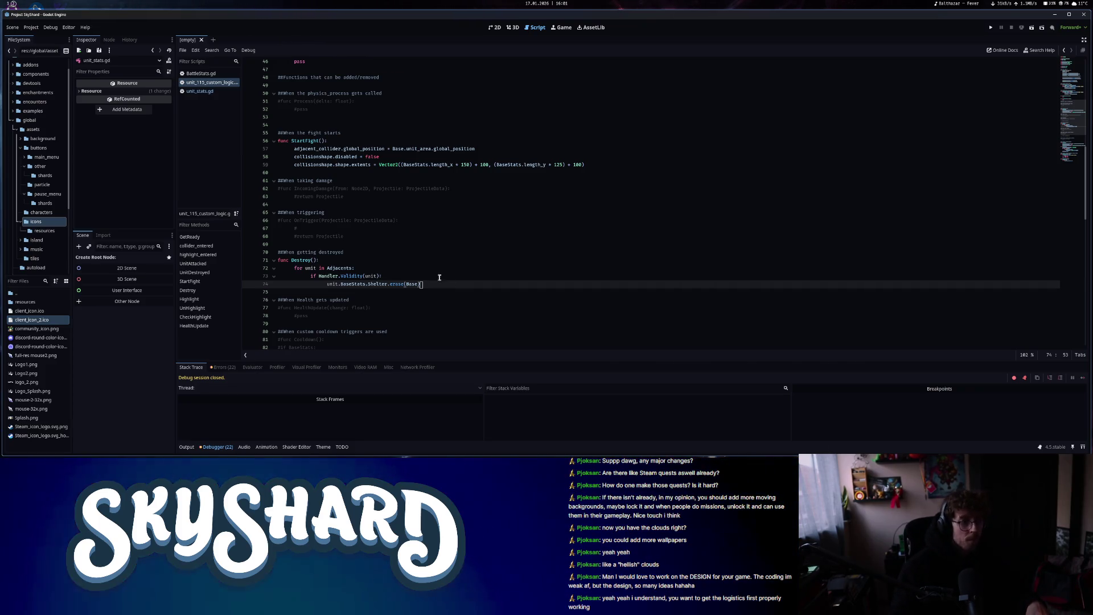
{"action": "left_click_drag", "start_coordinate": [429, 285], "coordinate": [279, 263]}
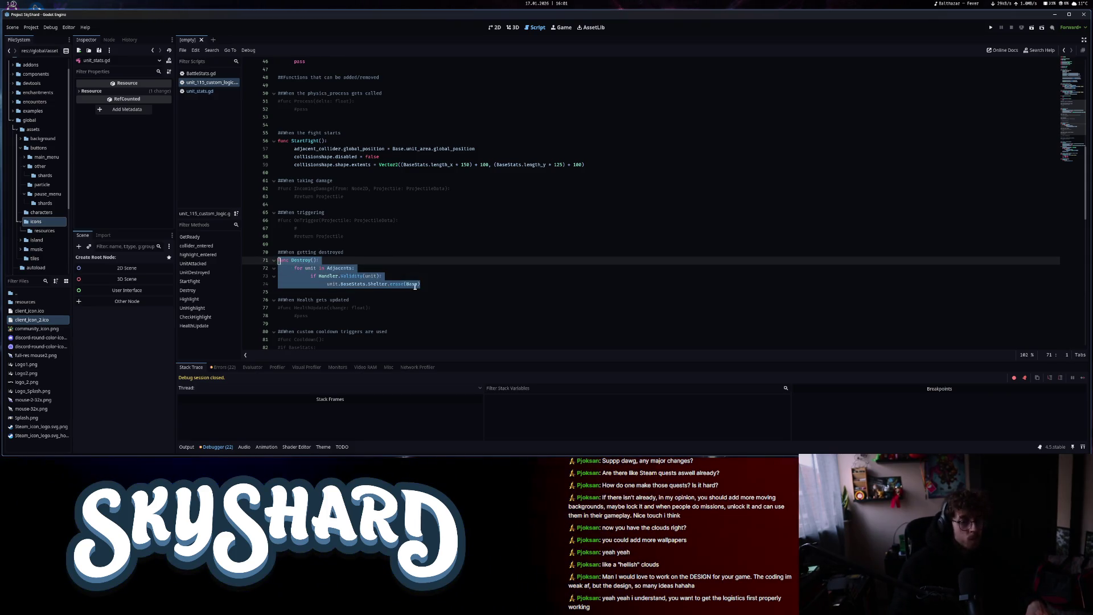
{"action": "left_click", "coordinate": [441, 285]}
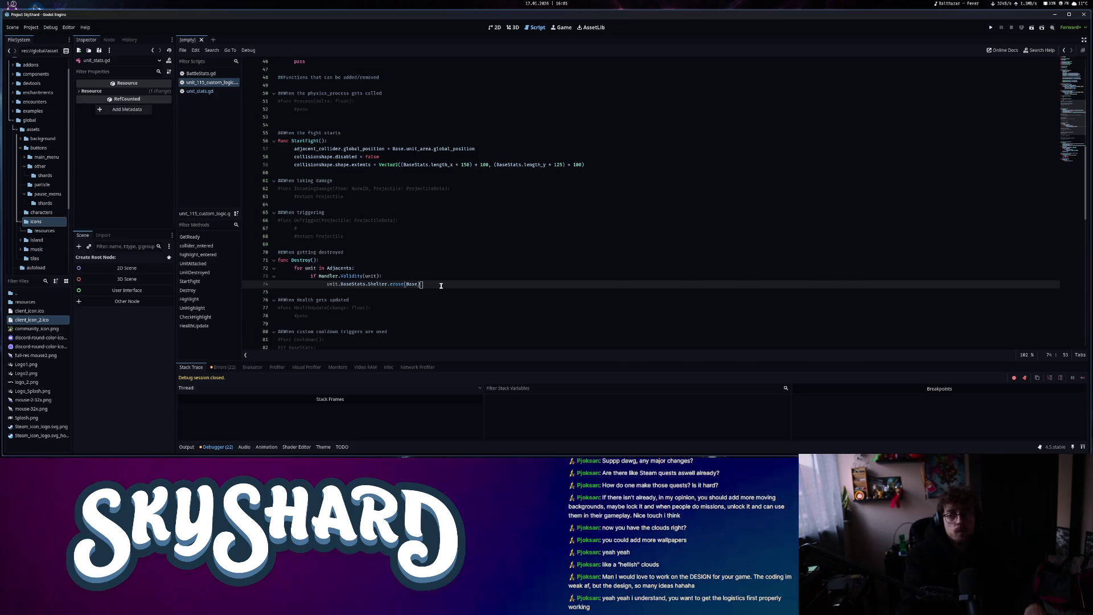
{"action": "left_click_drag", "start_coordinate": [427, 282], "coordinate": [278, 260]}
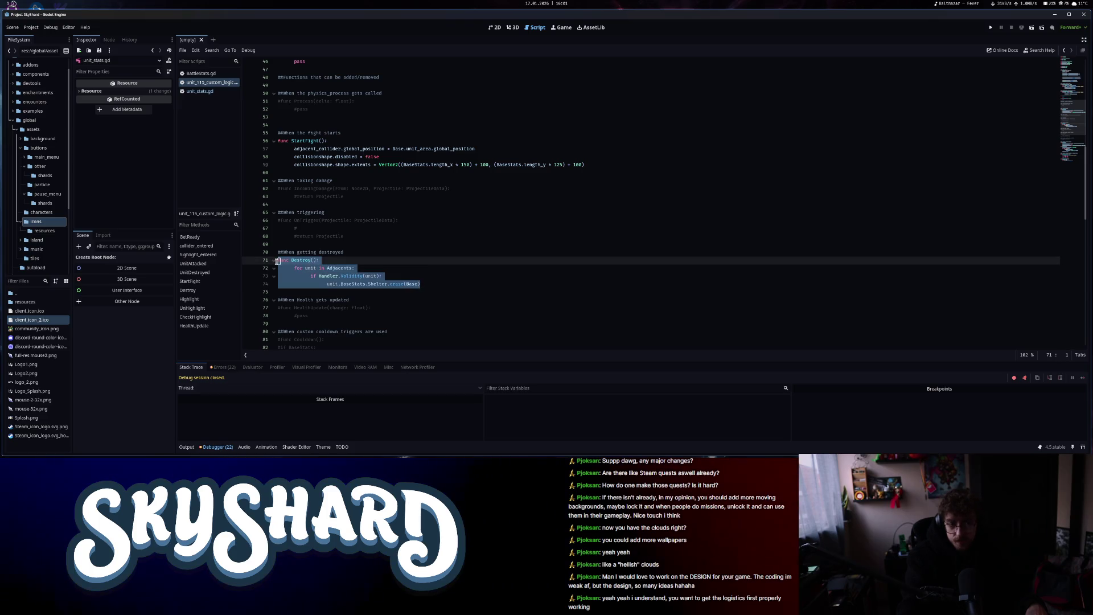
{"action": "left_click", "coordinate": [520, 285]}
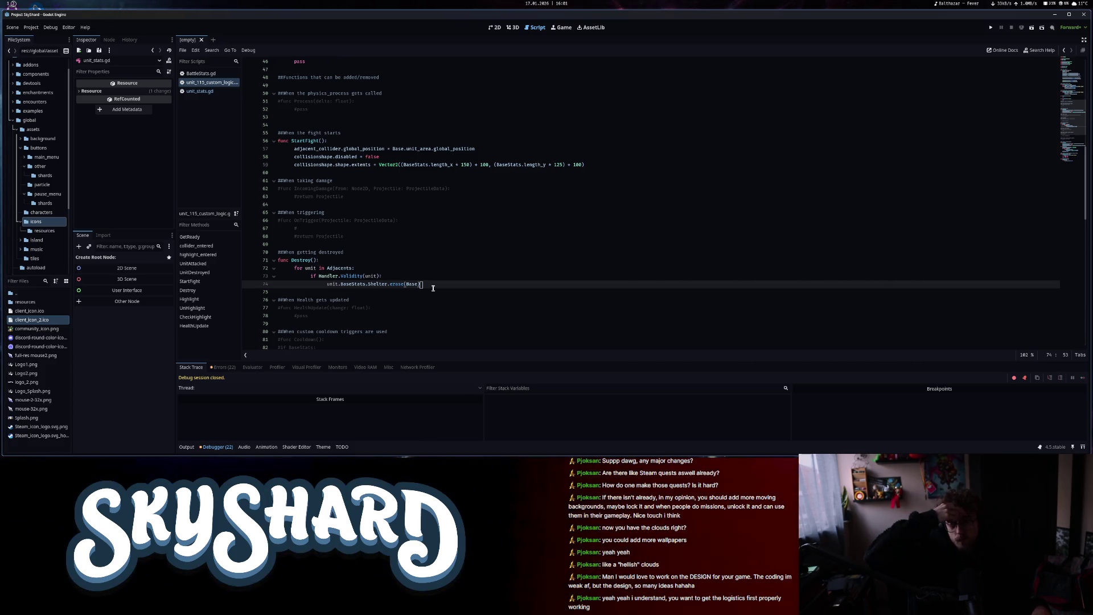
{"action": "left_click", "coordinate": [990, 28]}
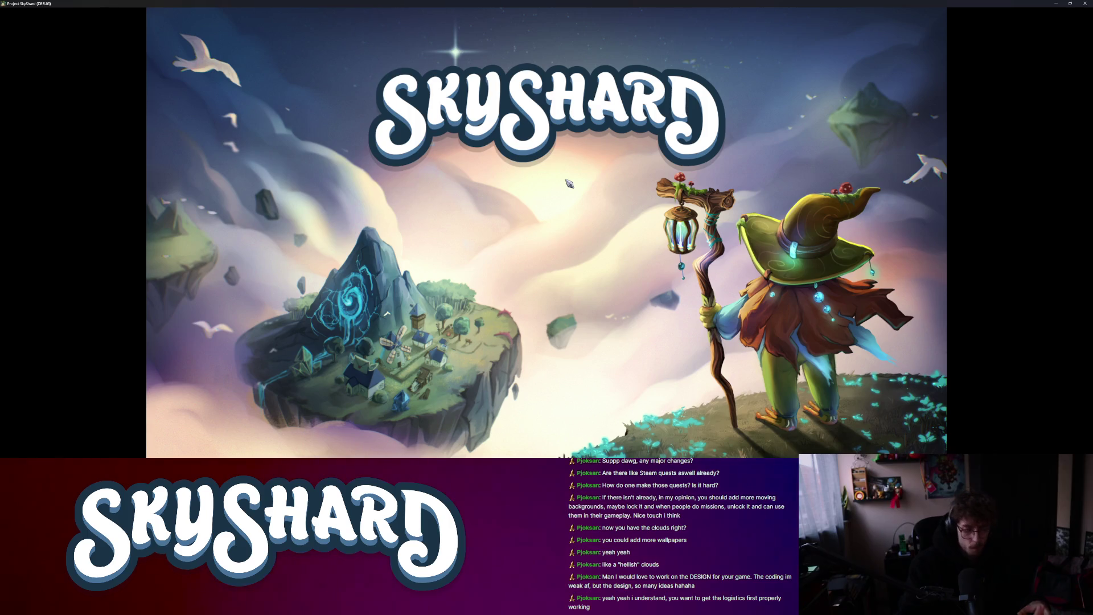
Tile the game beside the editor and load the temp/test level with a hero
{"action": "key", "text": "super+Right"}
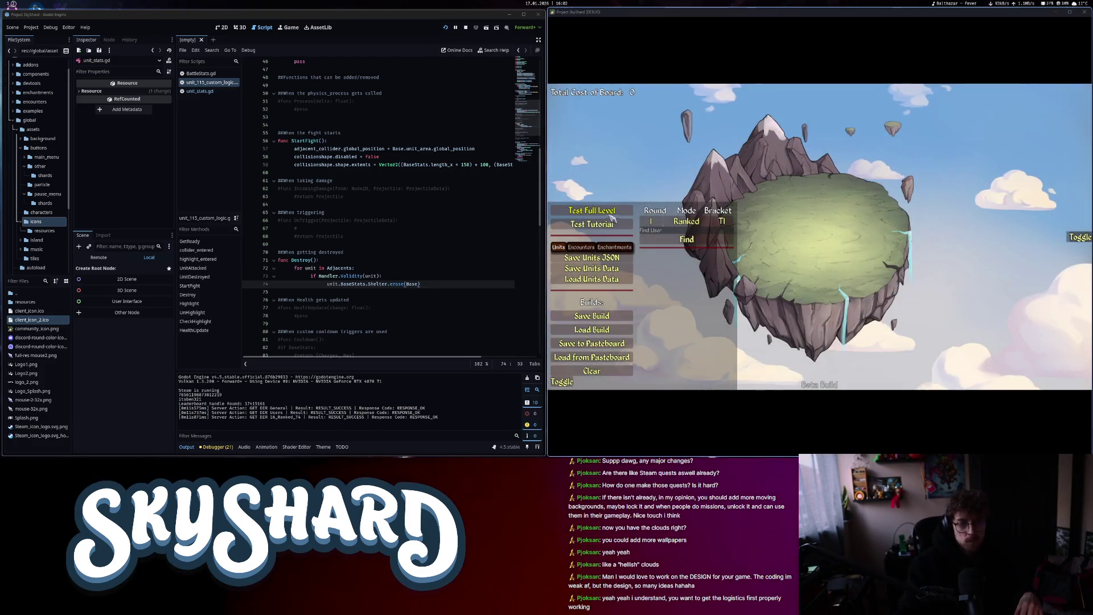
{"action": "left_click", "coordinate": [609, 216]}
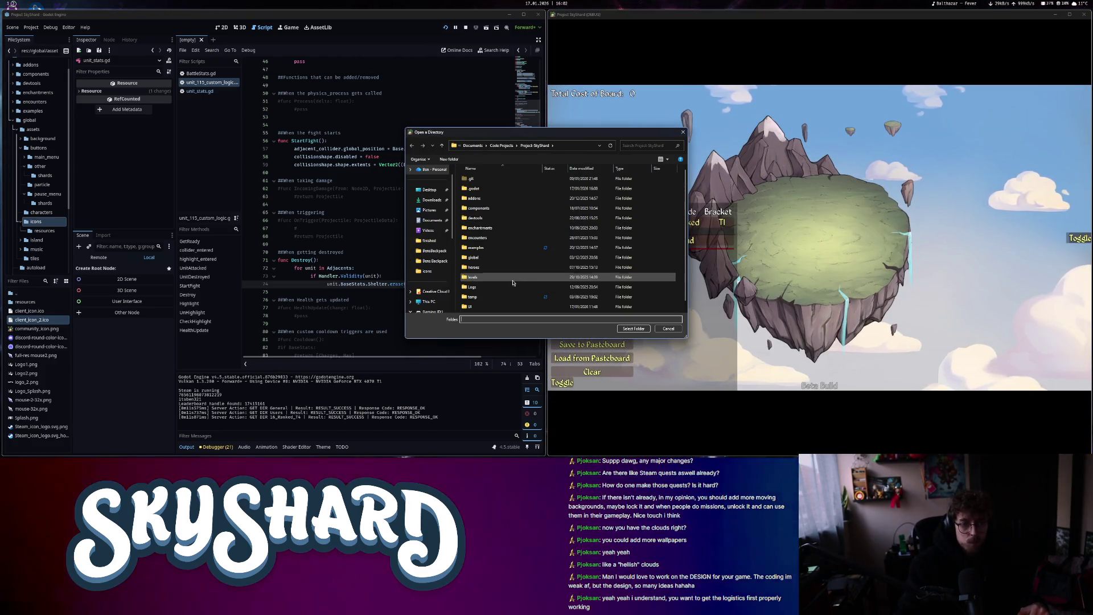
{"action": "double_click", "coordinate": [512, 297]}
{"action": "double_click", "coordinate": [478, 188]}
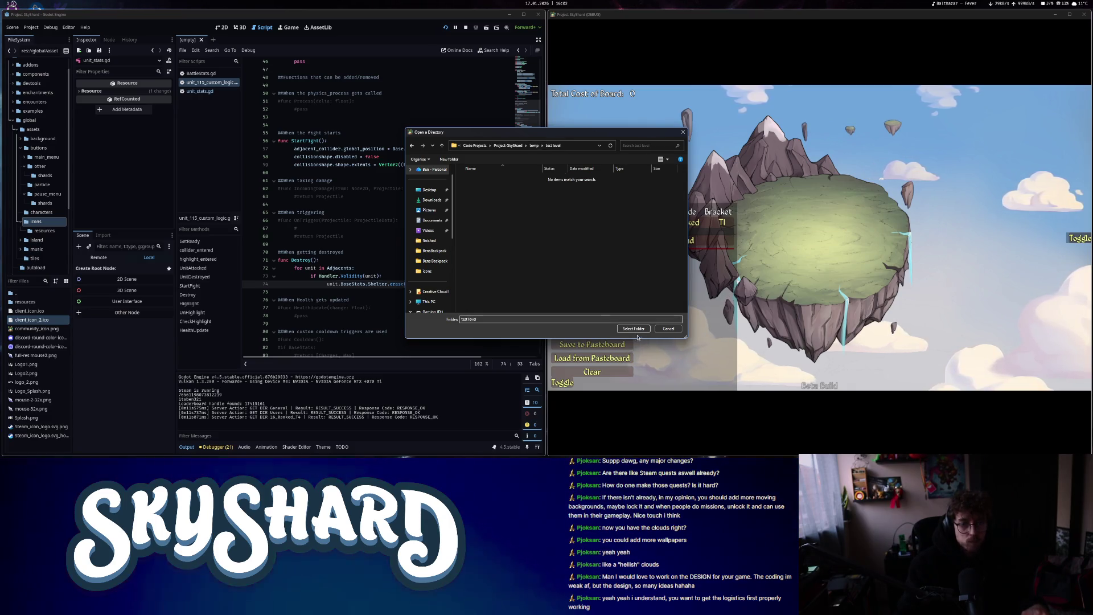
{"action": "left_click", "coordinate": [634, 329]}
{"action": "left_click", "coordinate": [996, 323]}
{"action": "type", "text": "/spa"}
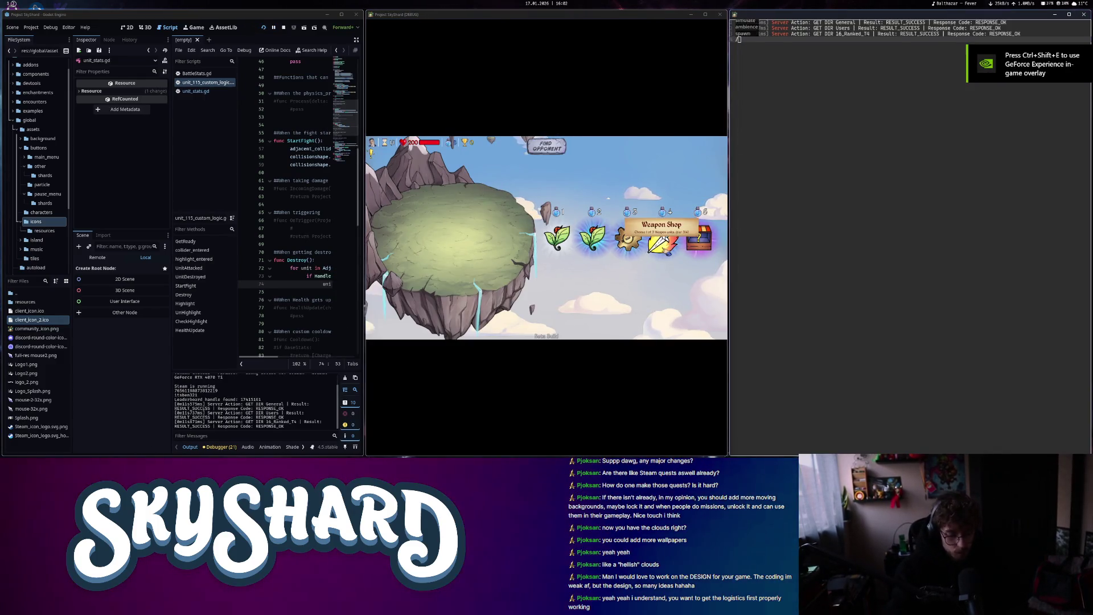
Spawn unit 39, look up the rocket unit, and spawn unit 31 via the console
{"action": "type", "text": "wn 39"}
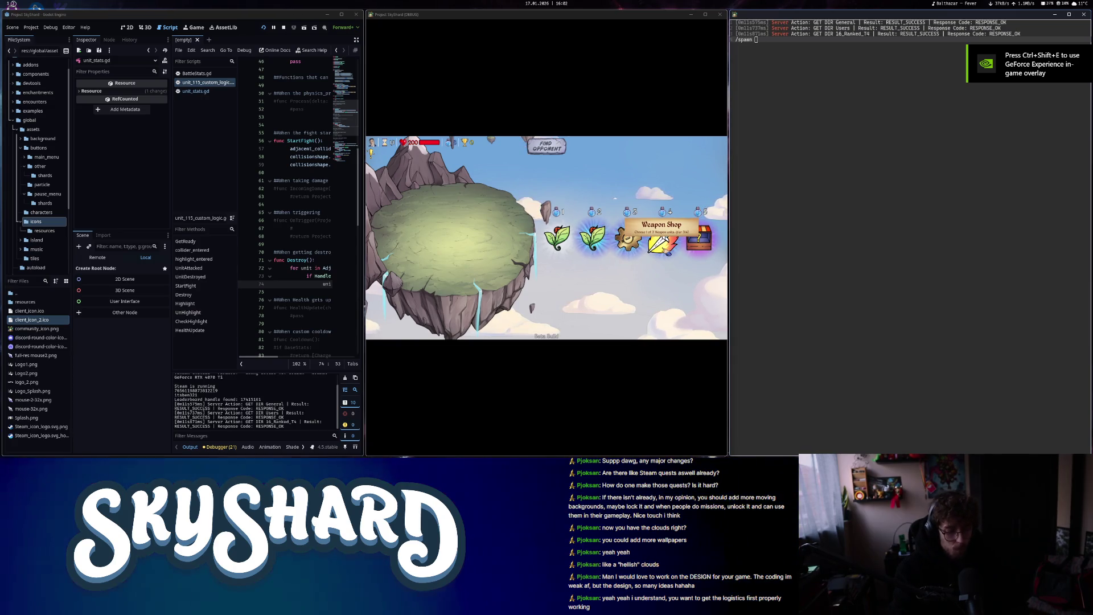
{"action": "key", "text": "Return"}
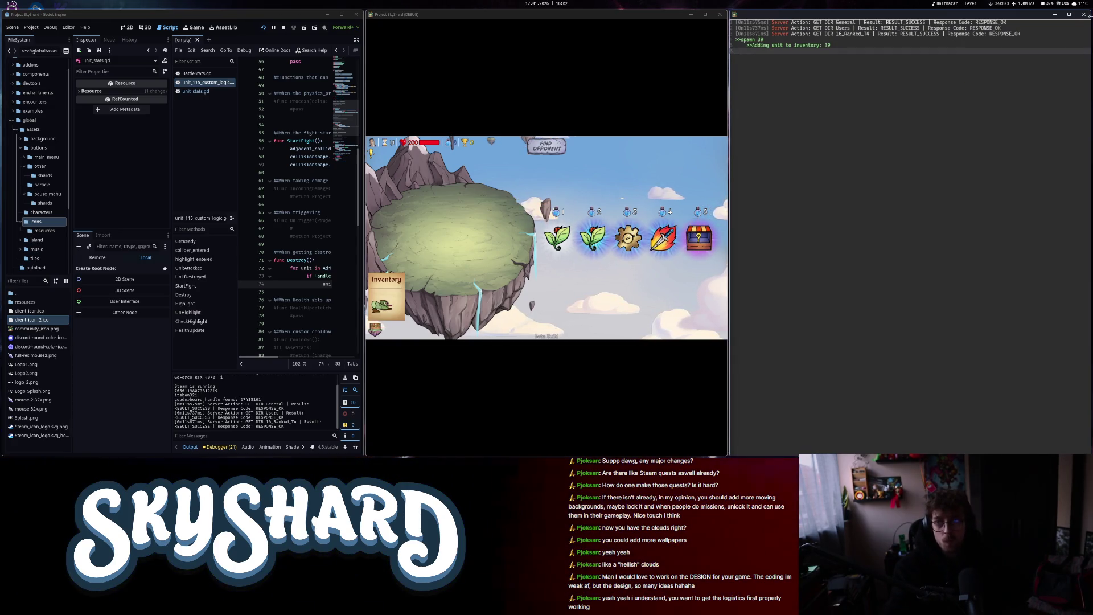
{"action": "left_click", "coordinate": [1083, 14]}
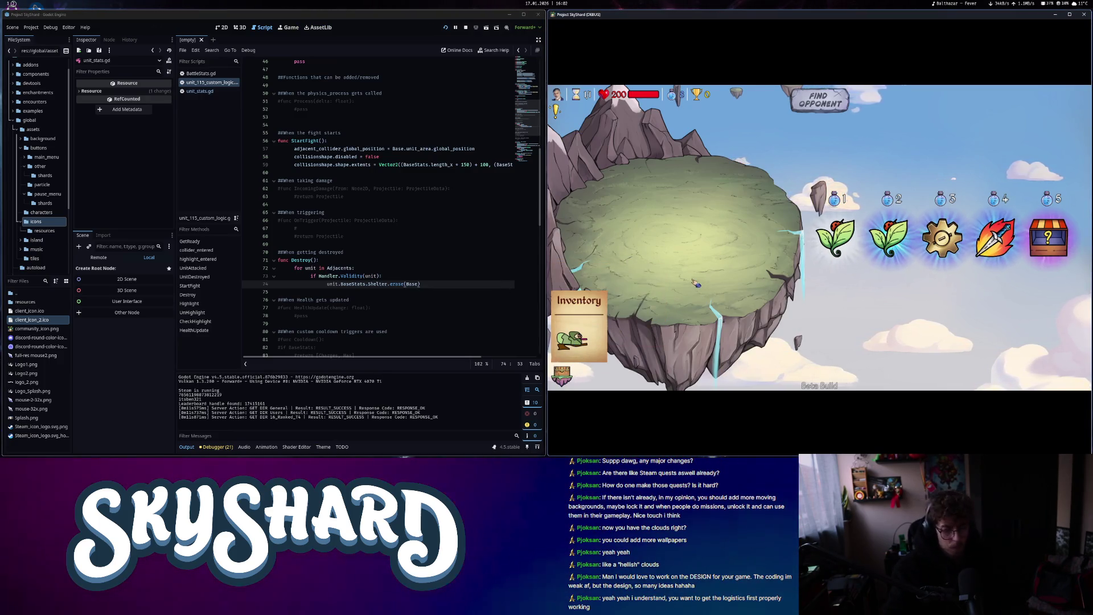
{"action": "key", "text": "grave"}
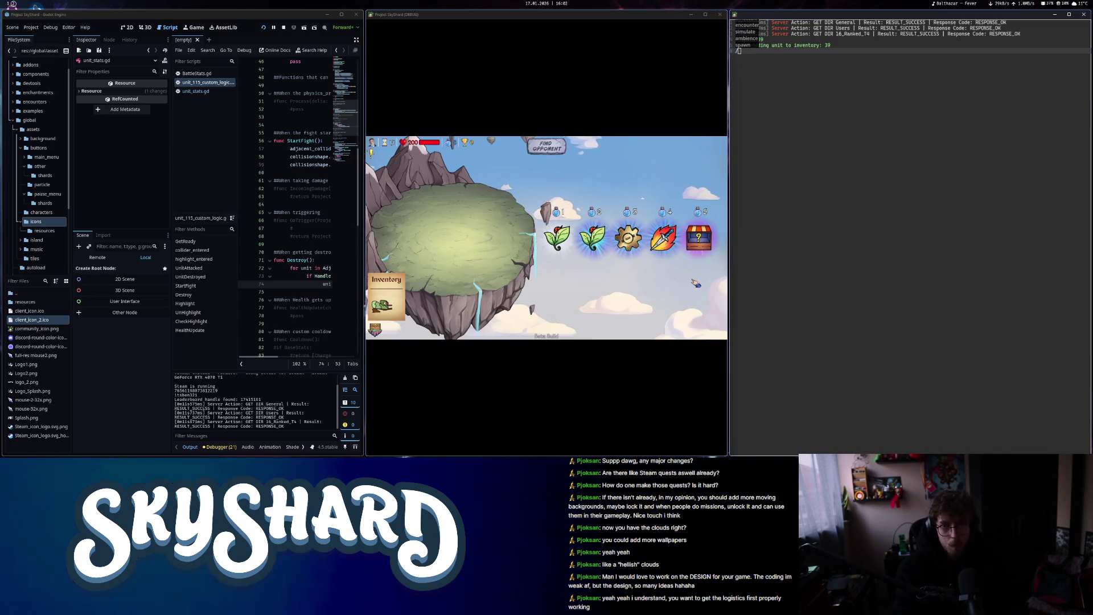
{"action": "type", "text": "/unit rocket"}
{"action": "key", "text": "Return"}
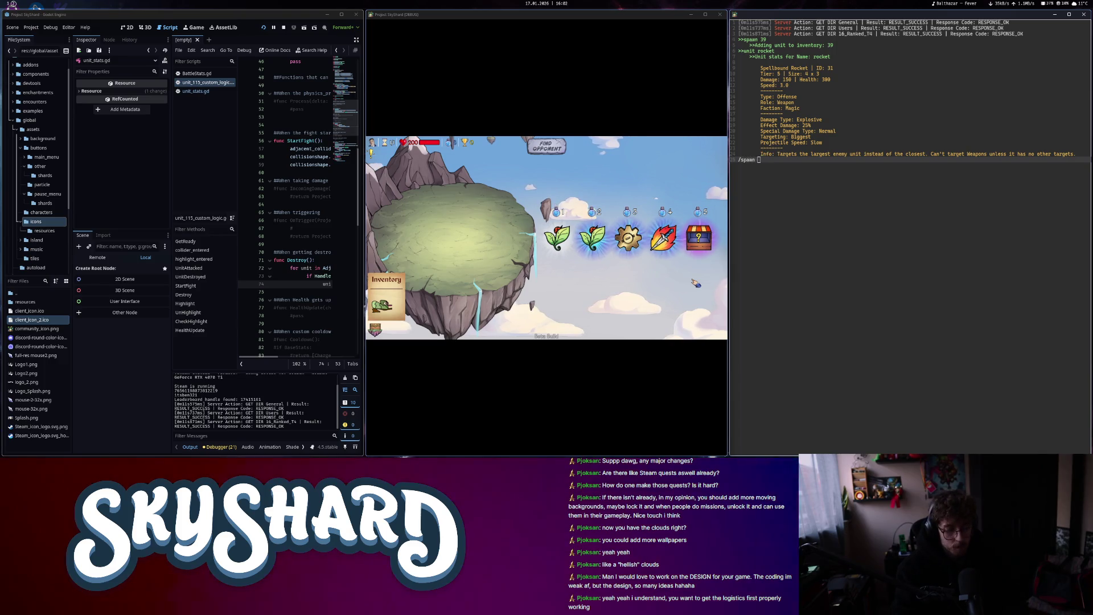
{"action": "type", "text": "31"}
{"action": "key", "text": "Return"}
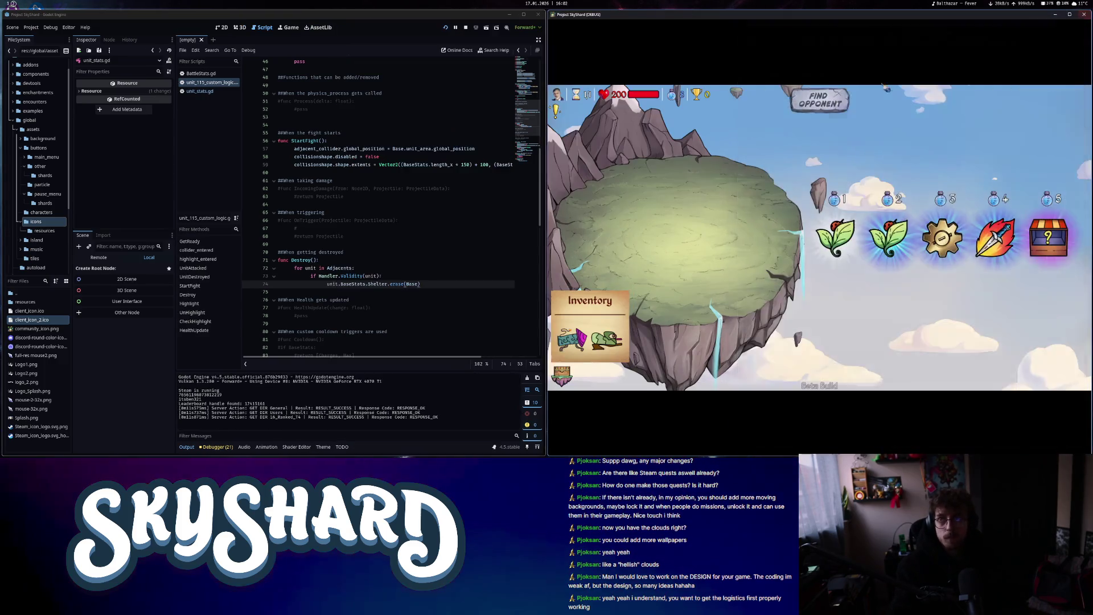
Place the rocket on the island, find an opponent, and set playback speed to 3.5
{"action": "mouse_move", "coordinate": [569, 342]}
{"action": "left_mouse_down"}
{"action": "mouse_move", "coordinate": [609, 251]}
{"action": "mouse_move", "coordinate": [630, 256]}
{"action": "left_mouse_up"}
{"action": "left_click", "coordinate": [819, 101]}
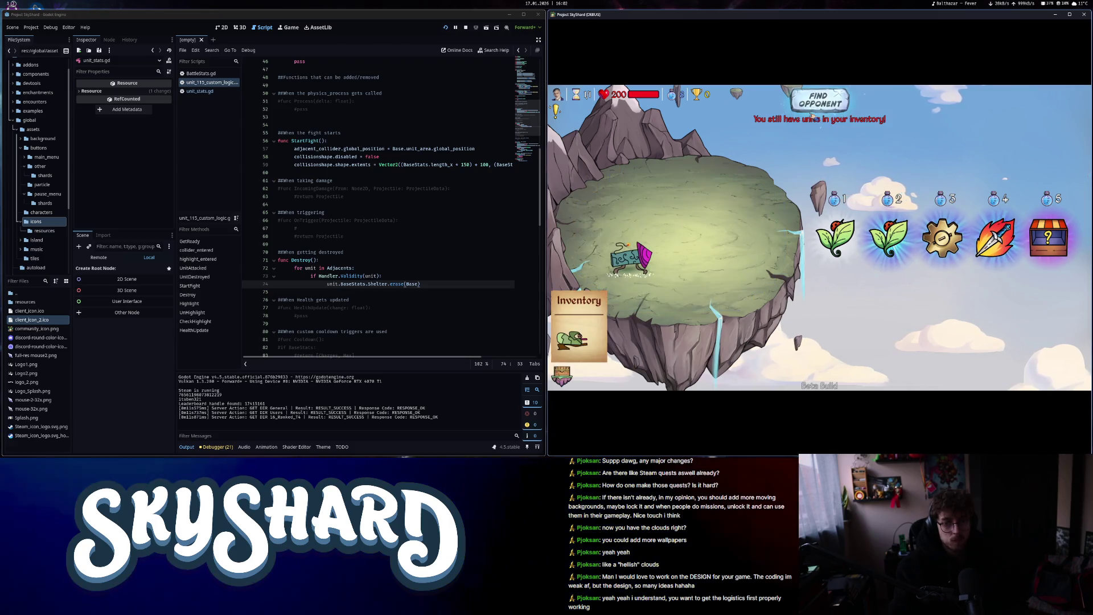
{"action": "left_click", "coordinate": [813, 103]}
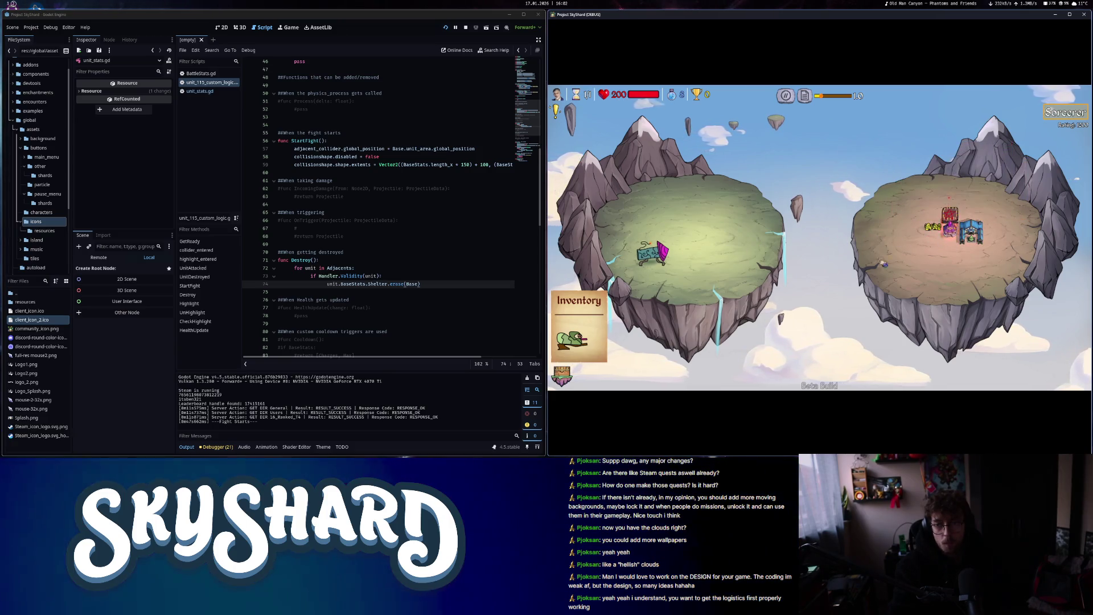
{"action": "mouse_move", "coordinate": [971, 234]}
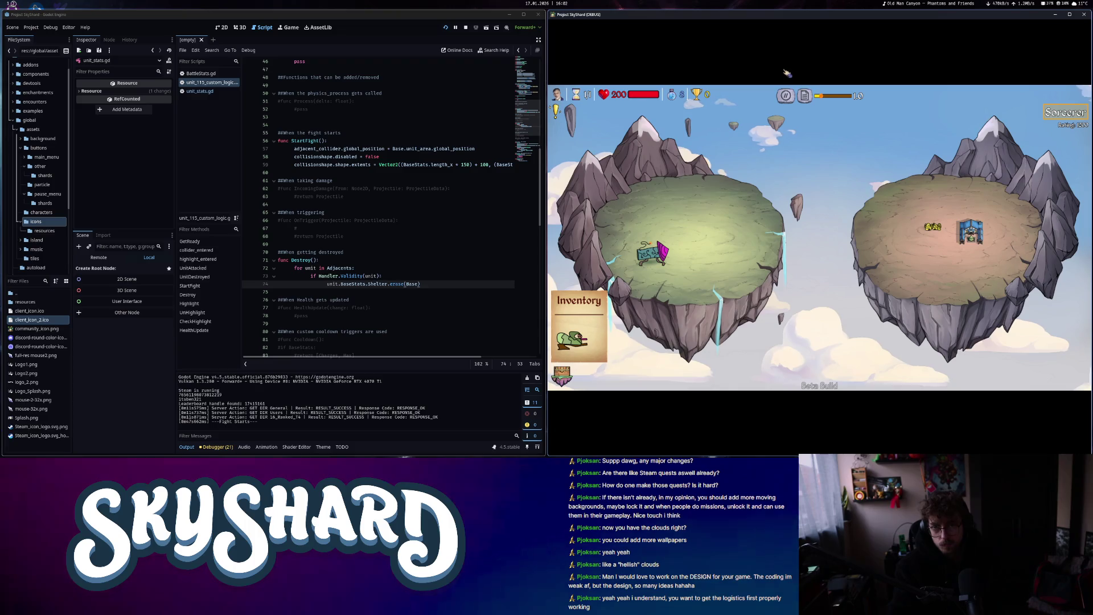
{"action": "left_click", "coordinate": [843, 96]}
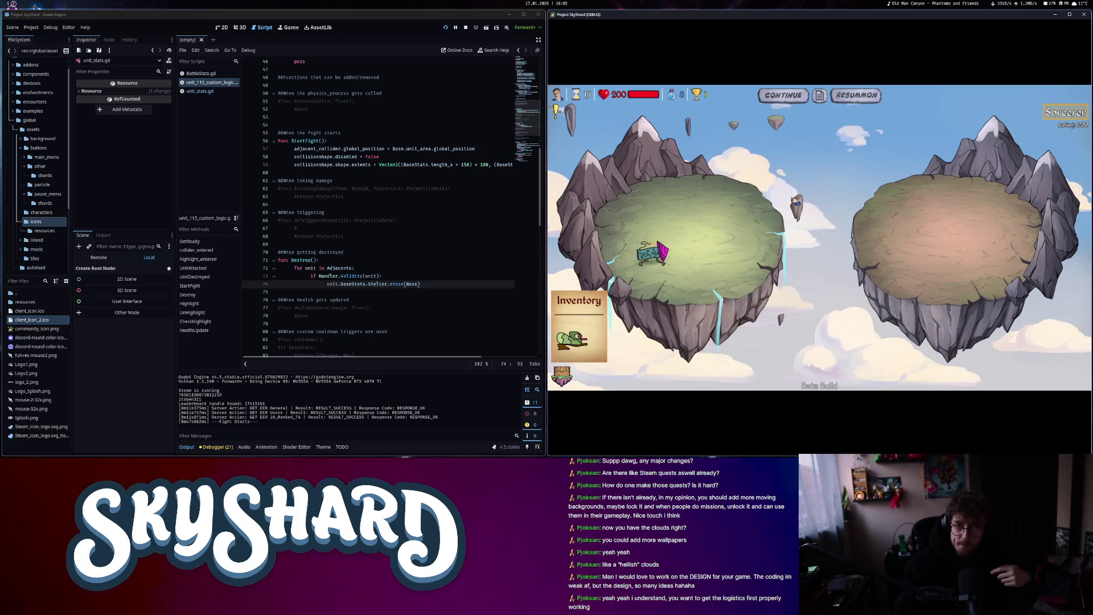
Continue past the won fight, leave the results screen, and quit the game
{"action": "left_click", "coordinate": [782, 97]}
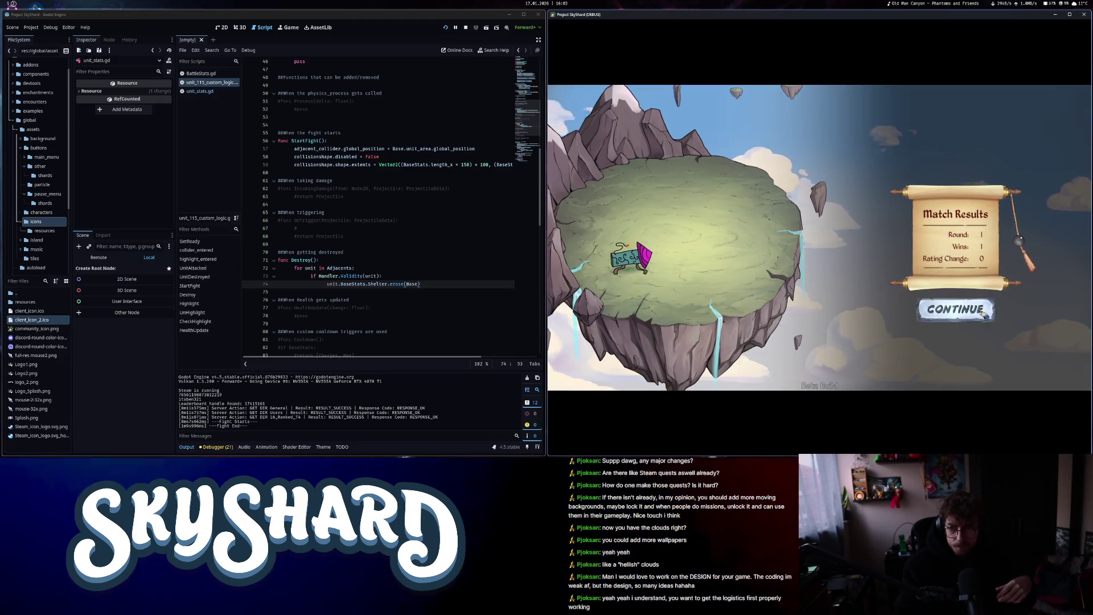
{"action": "left_click", "coordinate": [958, 310]}
{"action": "left_click", "coordinate": [816, 320]}
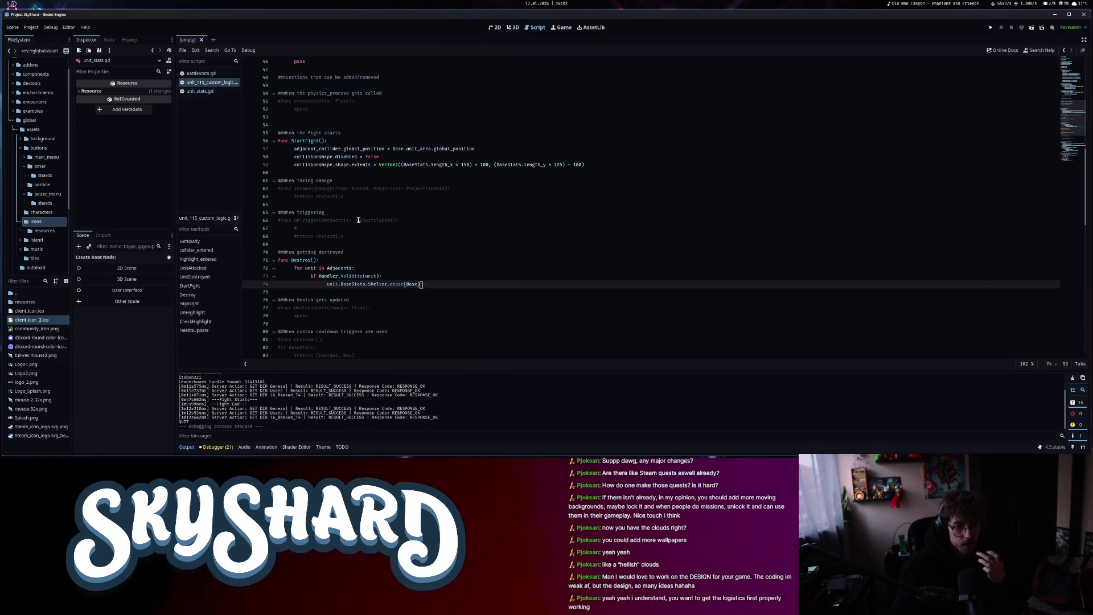
Go back to unit_stats.gd and review the Shelter redirect code on lines 312–321
{"action": "key", "text": "alt+Left"}
{"action": "key", "text": "alt+Left"}
{"action": "key", "text": "alt+Left"}
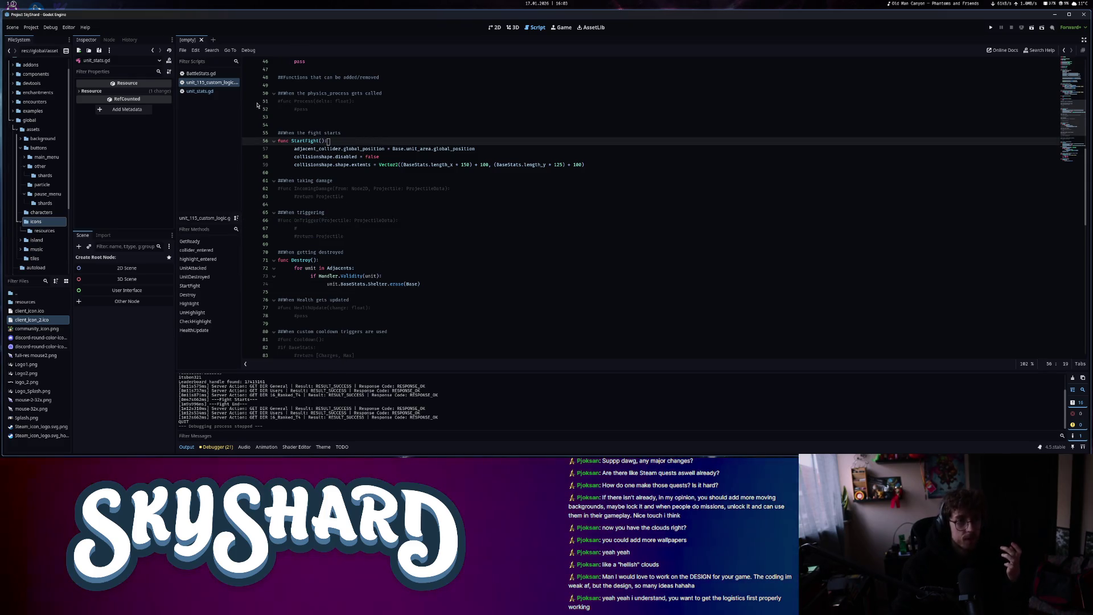
{"action": "mouse_move", "coordinate": [308, 204]}
{"action": "left_mouse_down"}
{"action": "mouse_move", "coordinate": [353, 212]}
{"action": "mouse_move", "coordinate": [433, 276]}
{"action": "mouse_move", "coordinate": [474, 276]}
{"action": "left_mouse_up"}
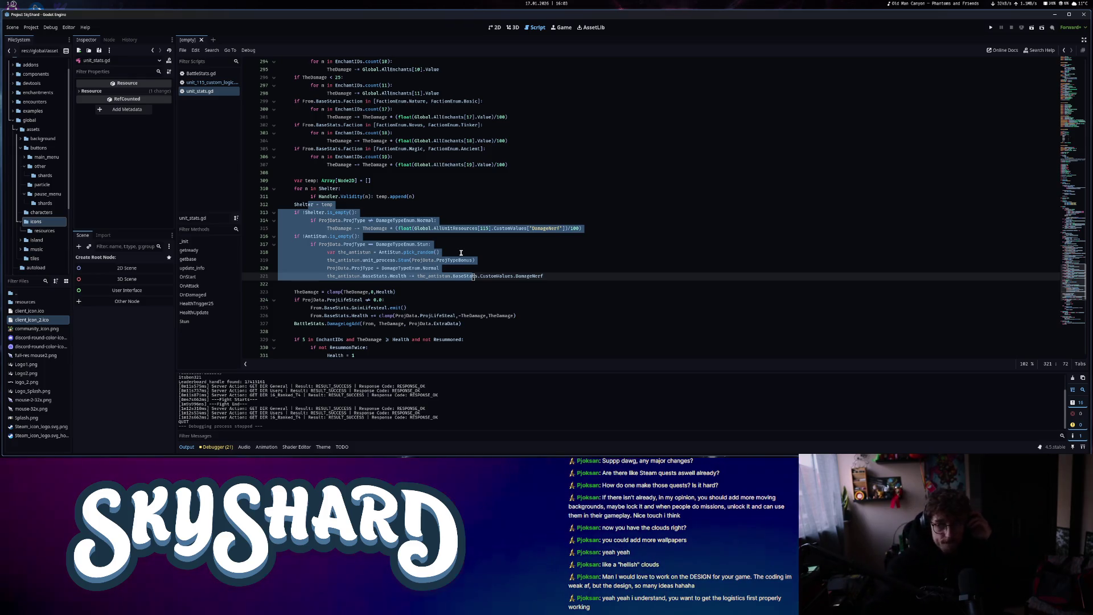
{"action": "left_click", "coordinate": [425, 199]}
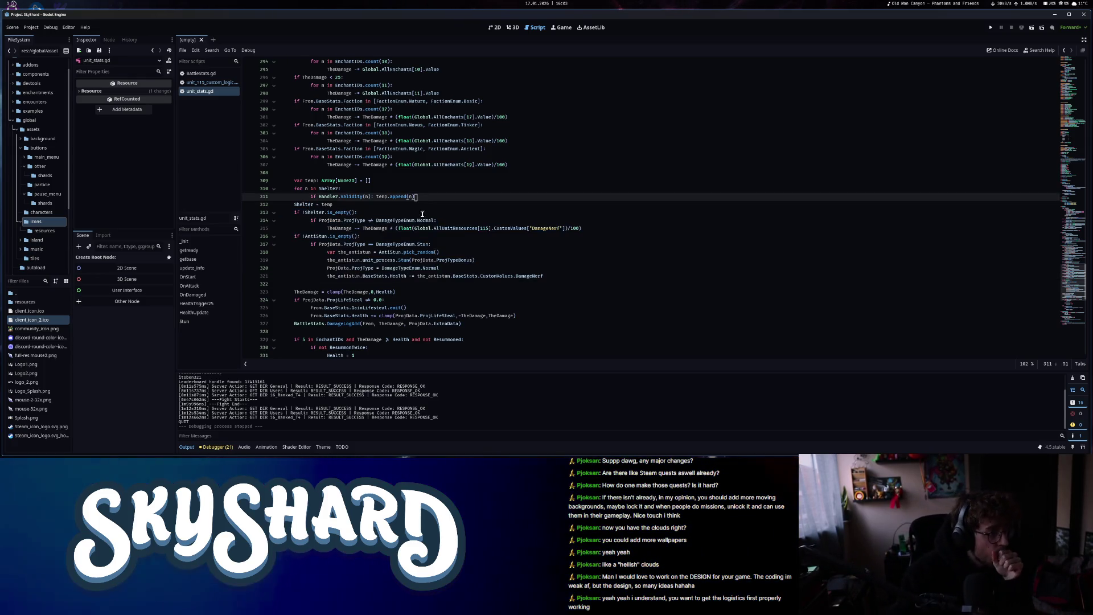
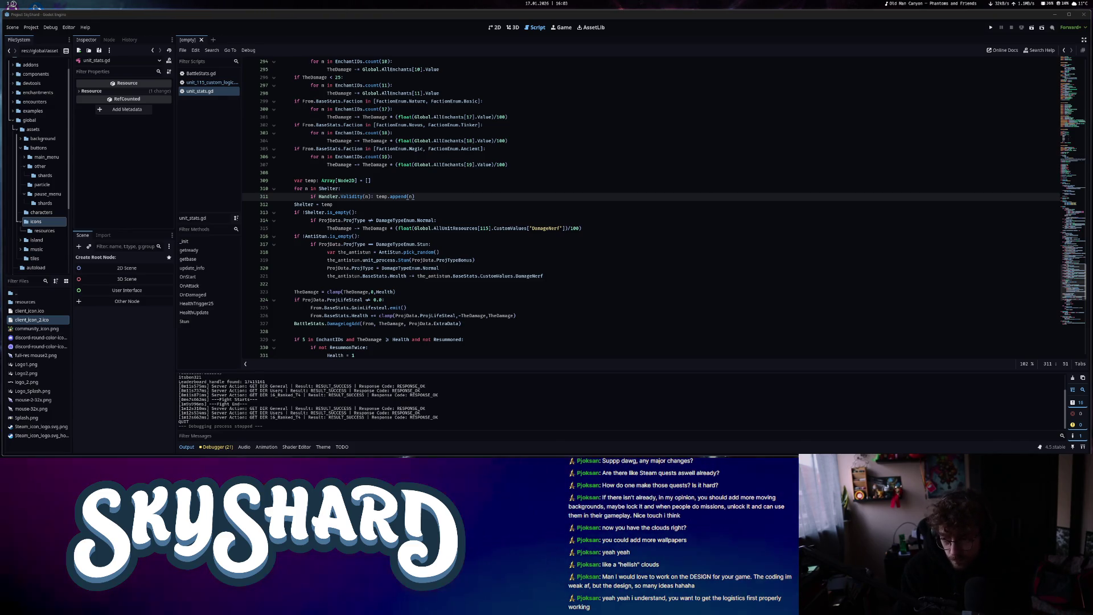
Run SkyShard beside the editor and place one Spellbound Rocket unit on the island
{"action": "left_click", "coordinate": [991, 29]}
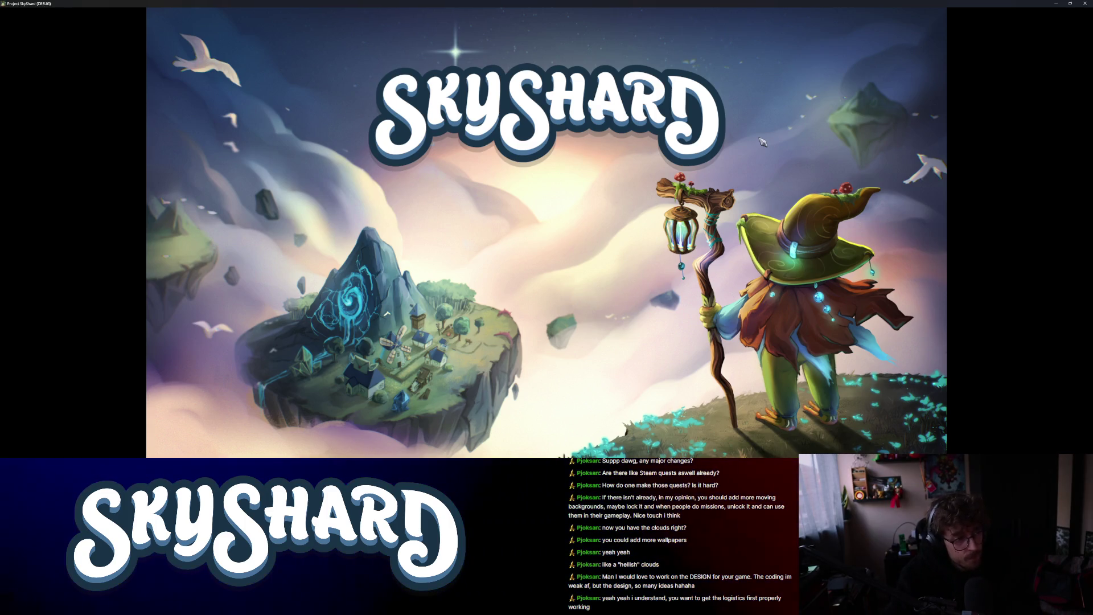
{"action": "key", "text": "super+Right"}
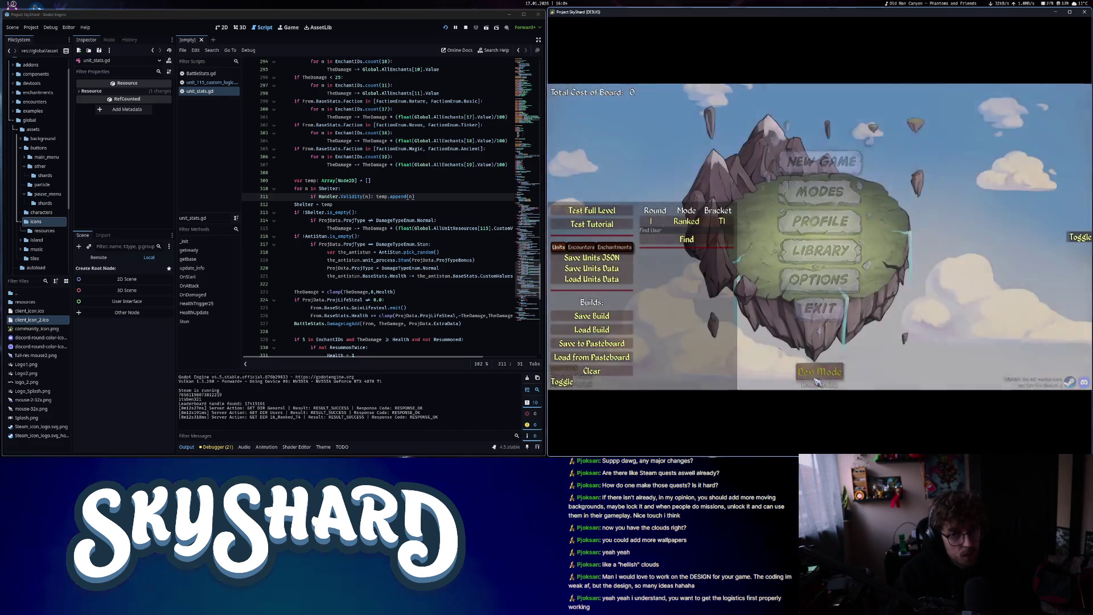
{"action": "left_click", "coordinate": [1085, 237]}
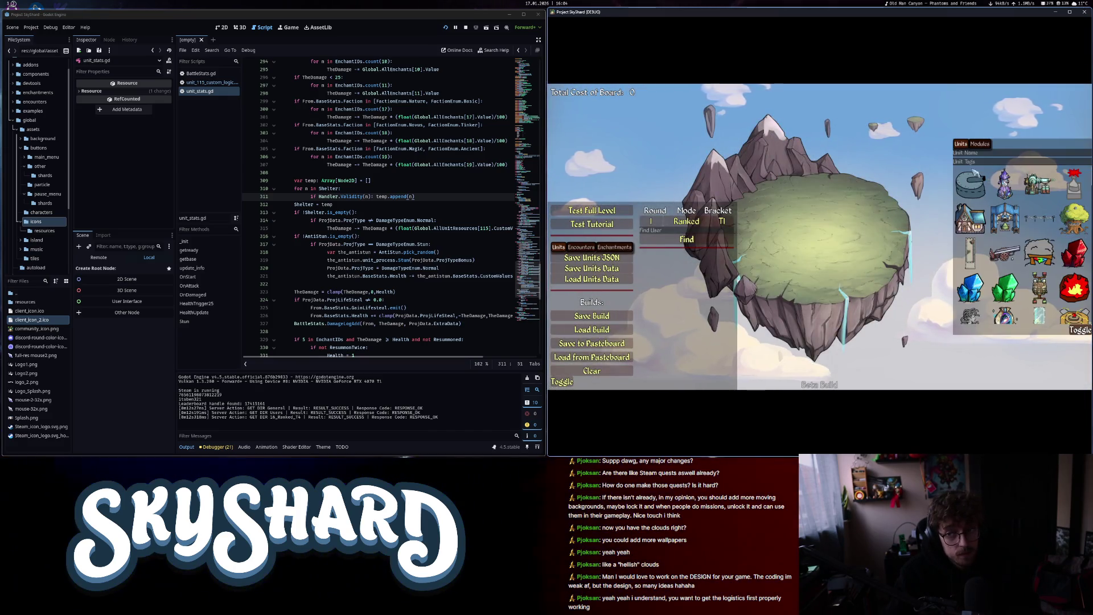
{"action": "left_click", "coordinate": [1073, 290]}
{"action": "left_click", "coordinate": [752, 224]}
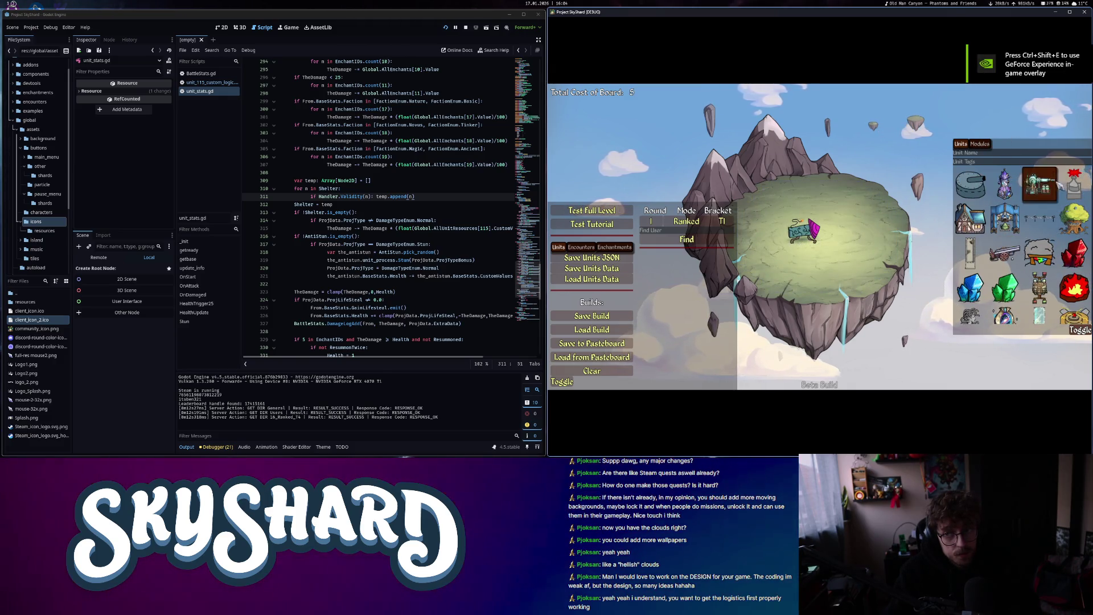
{"action": "left_click", "coordinate": [1087, 331]}
Save the current build, overwriting trees.build
{"action": "left_click", "coordinate": [613, 318]}
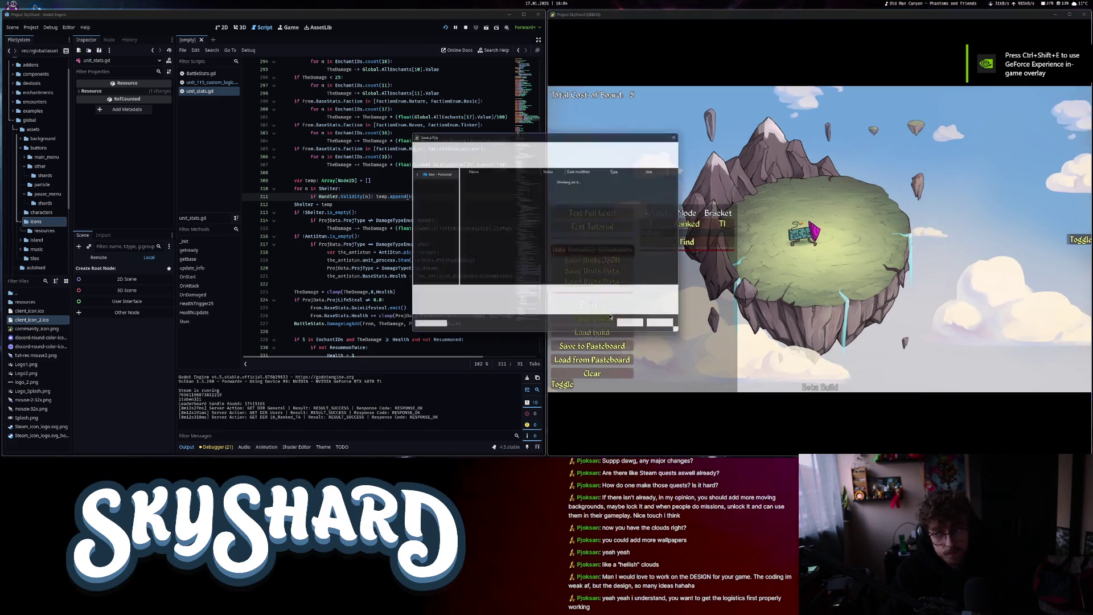
{"action": "double_click", "coordinate": [558, 185]}
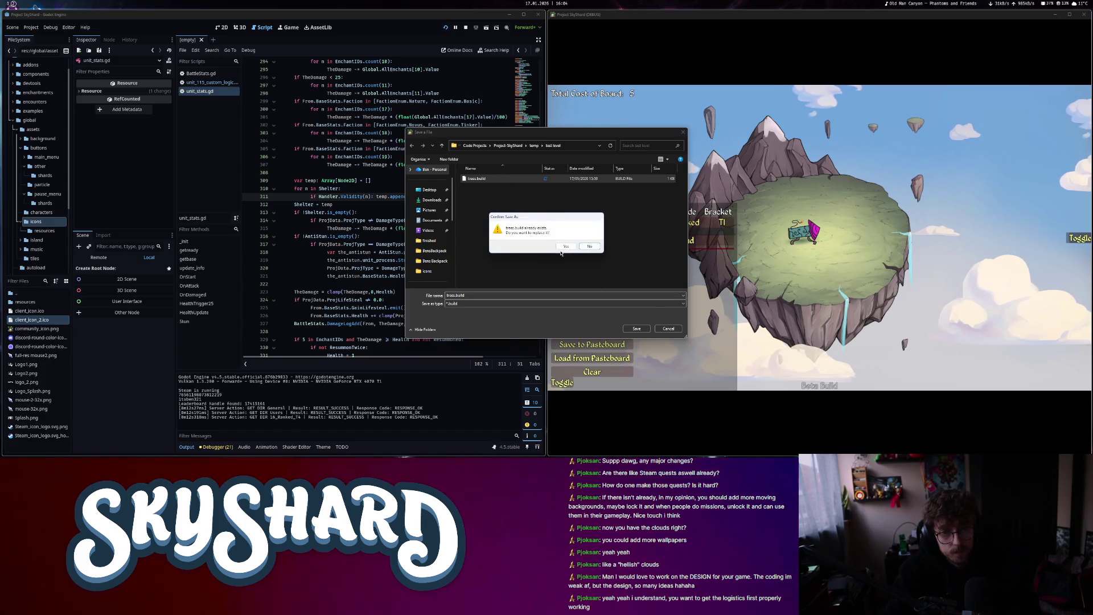
{"action": "left_click", "coordinate": [564, 246]}
Load the test level from the temp/test level folder
{"action": "left_click", "coordinate": [562, 383]}
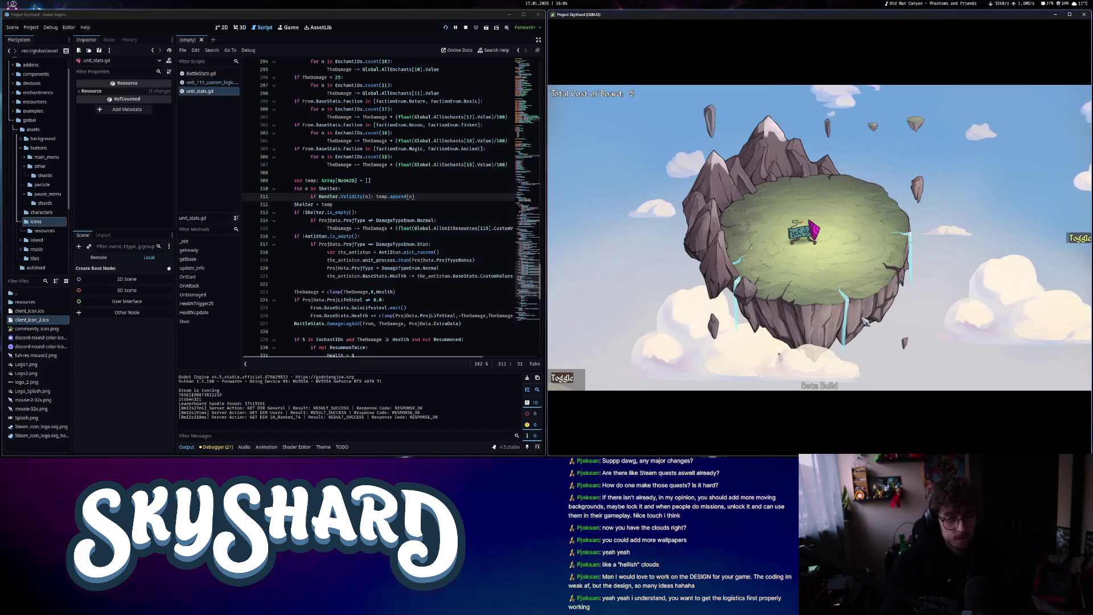
{"action": "mouse_move", "coordinate": [811, 229]}
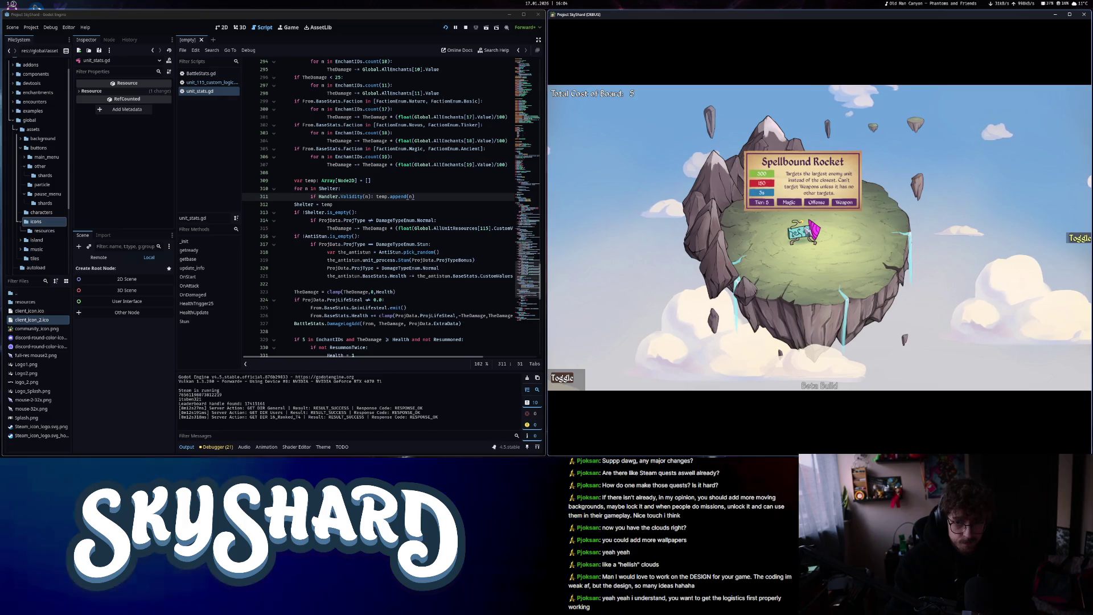
{"action": "key", "text": "Escape"}
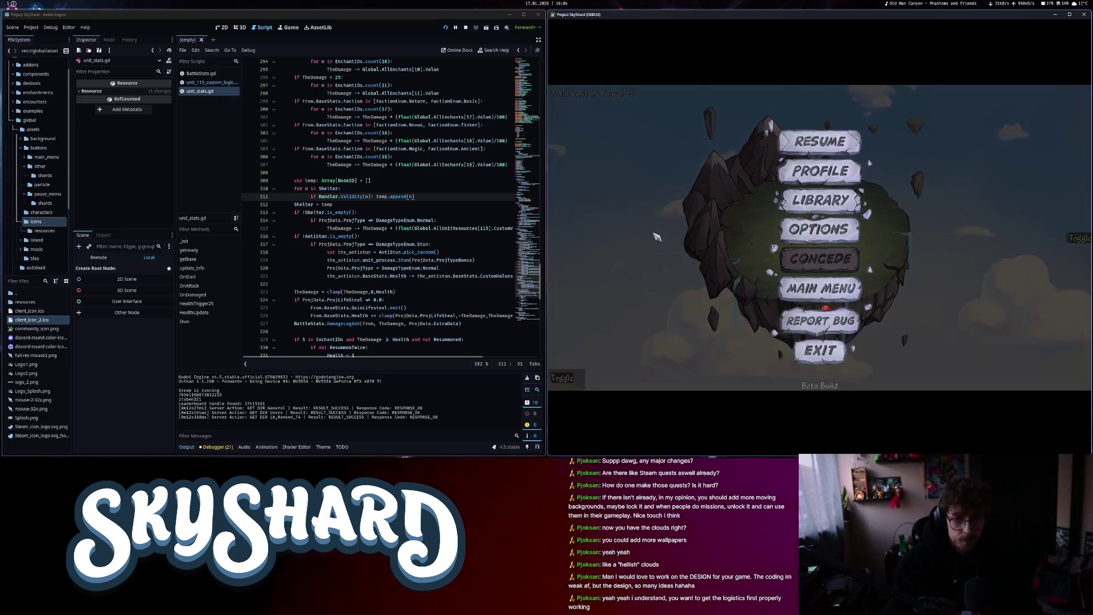
{"action": "key", "text": "Escape"}
{"action": "left_click", "coordinate": [567, 380]}
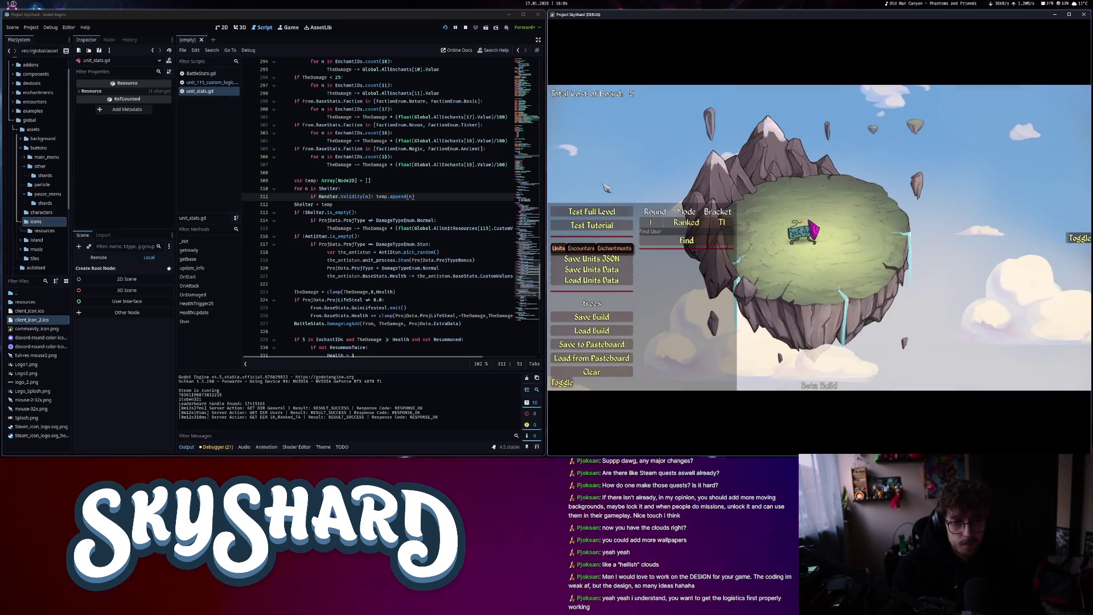
{"action": "left_click", "coordinate": [606, 213]}
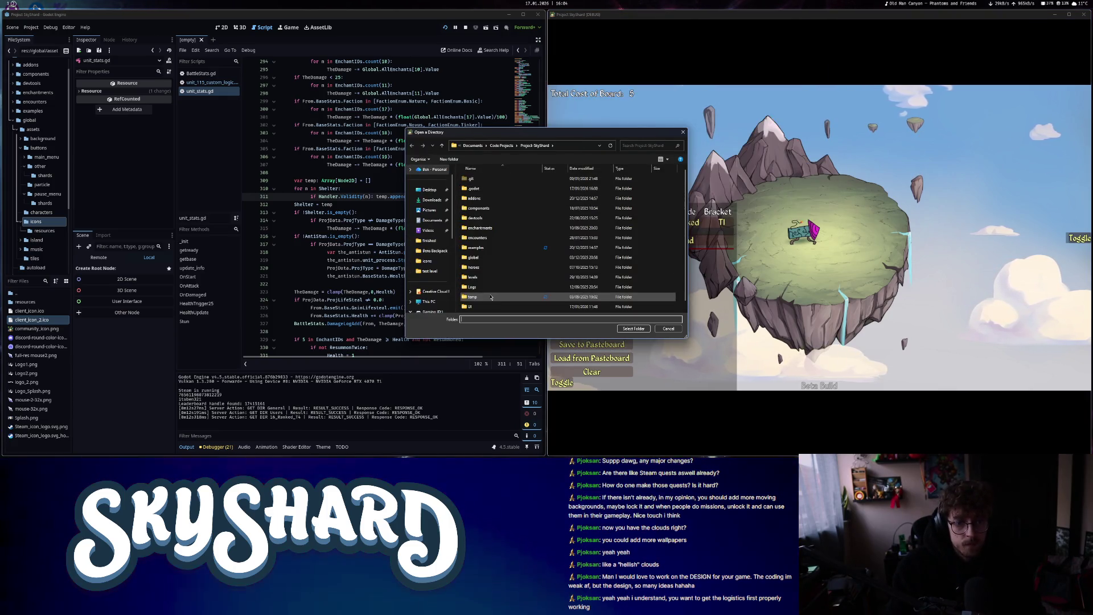
{"action": "double_click", "coordinate": [490, 296]}
{"action": "double_click", "coordinate": [471, 179]}
{"action": "left_click", "coordinate": [633, 328]}
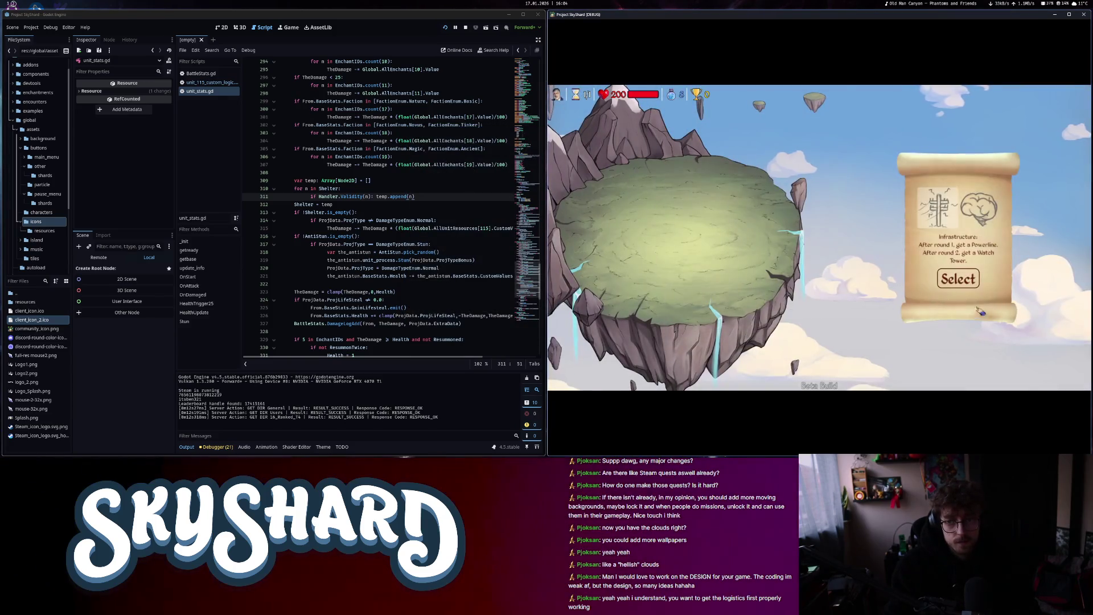
Spawn three unit 5s with the /spawn 5 console command
{"action": "type", "text": "/"}
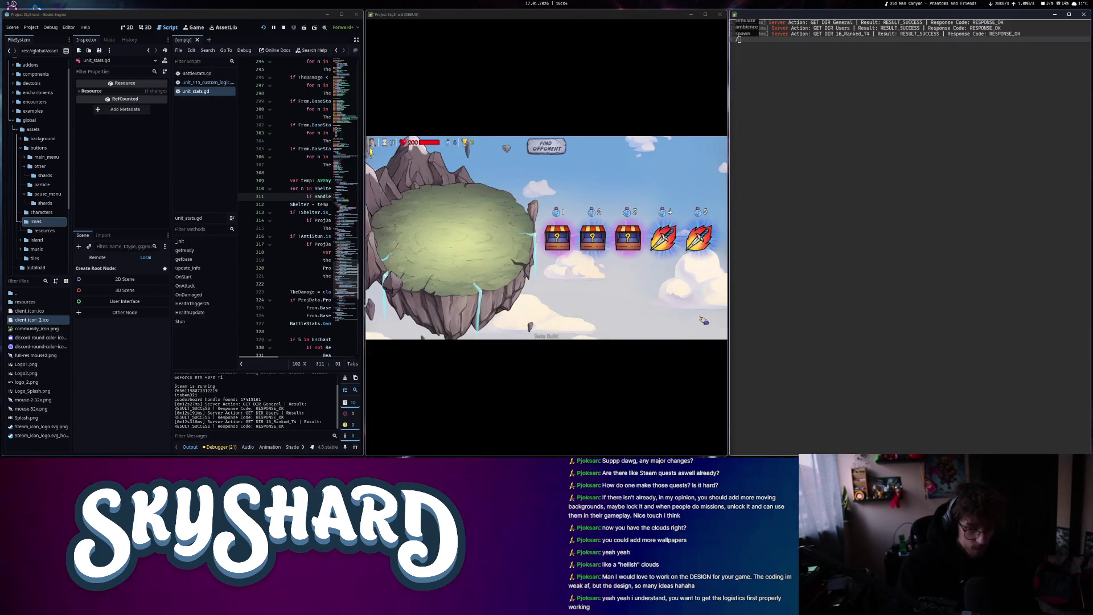
{"action": "type", "text": "spawn 5"}
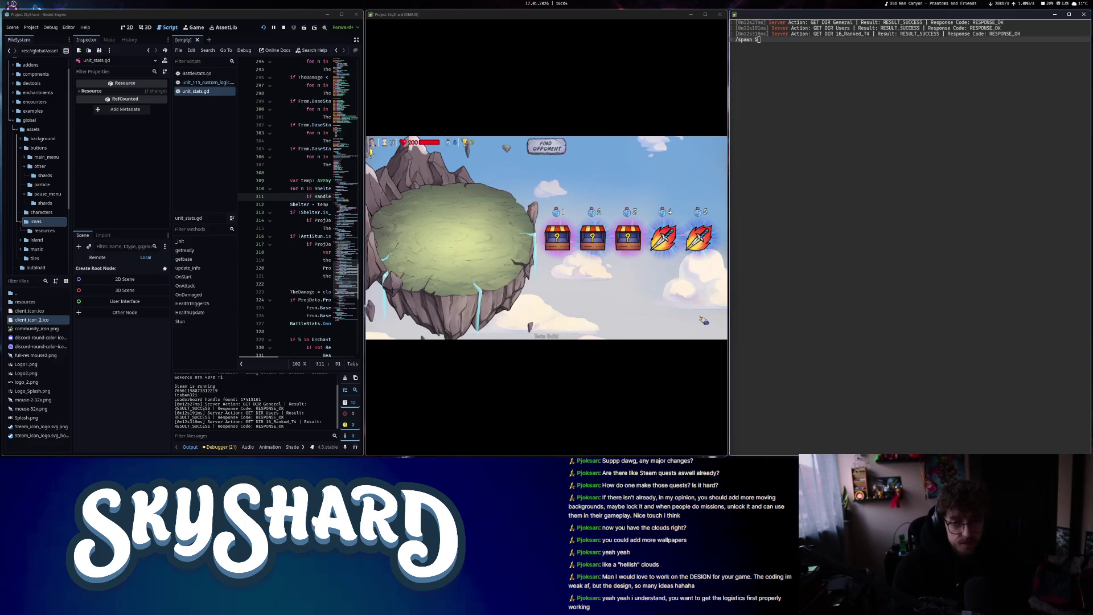
{"action": "key", "text": "Return"}
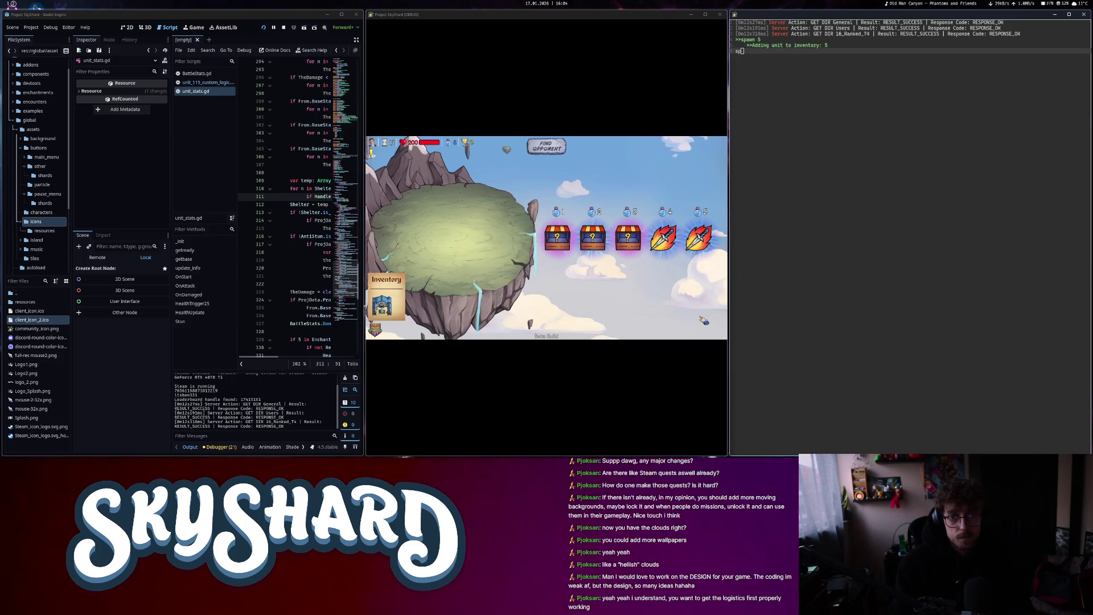
{"action": "type", "text": "/s"}
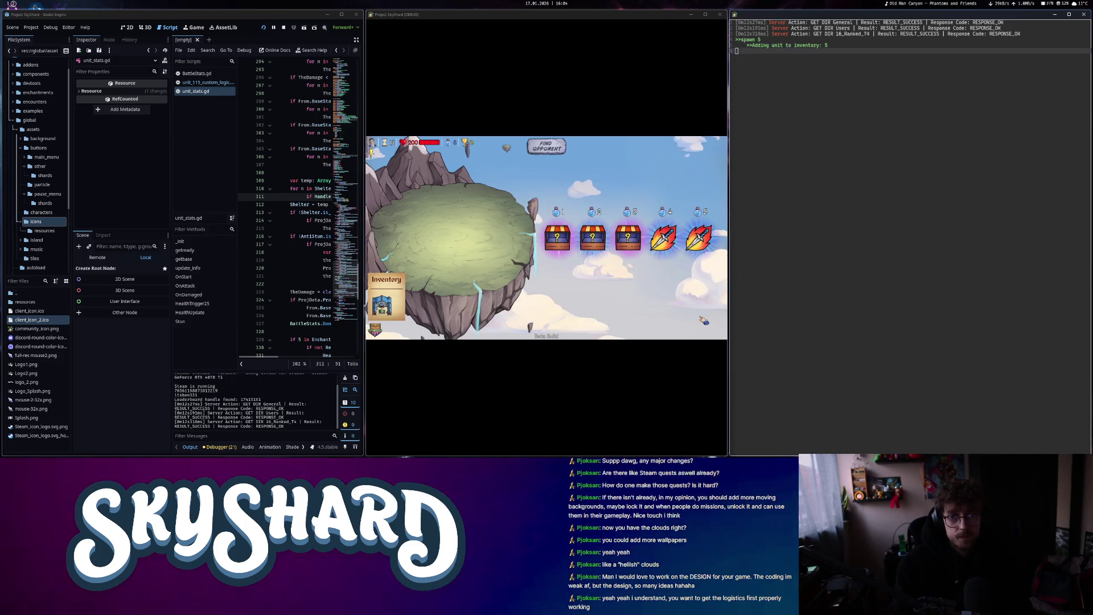
{"action": "type", "text": "/spawn 5"}
{"action": "key", "text": "Return"}
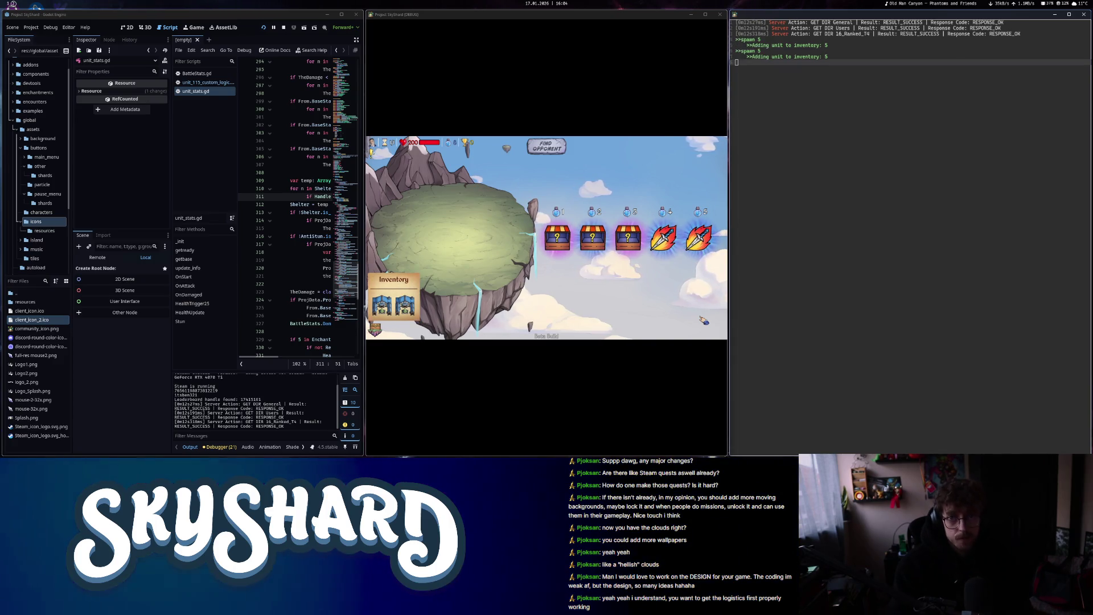
{"action": "type", "text": "/spawn 5"}
{"action": "key", "text": "Return"}
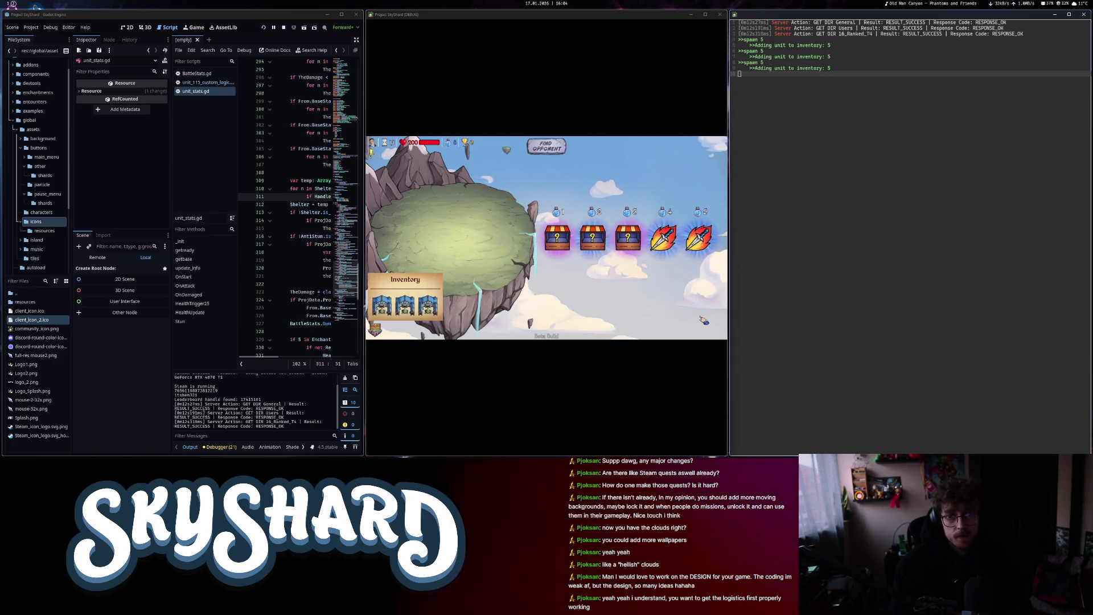
Place the three spawned units on the island and start the fight
{"action": "mouse_move", "coordinate": [382, 305]}
{"action": "left_mouse_down"}
{"action": "mouse_move", "coordinate": [505, 246]}
{"action": "mouse_move", "coordinate": [483, 234]}
{"action": "left_mouse_up"}
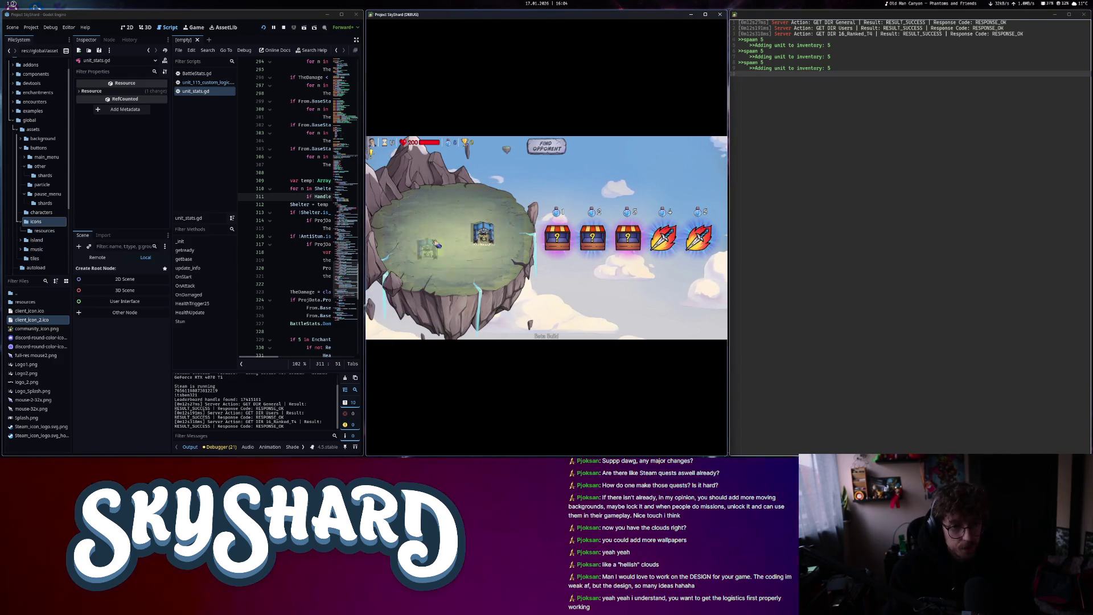
{"action": "left_click_drag", "start_coordinate": [404, 306], "coordinate": [447, 233]}
{"action": "left_click_drag", "start_coordinate": [427, 306], "coordinate": [403, 236]}
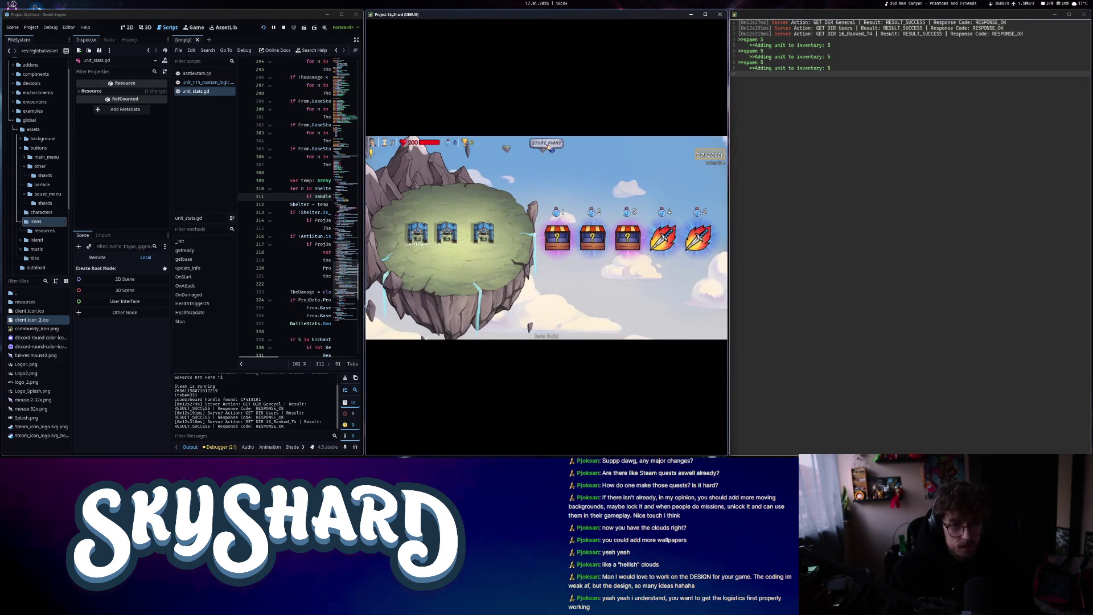
{"action": "left_click", "coordinate": [547, 147]}
{"action": "left_click", "coordinate": [818, 95]}
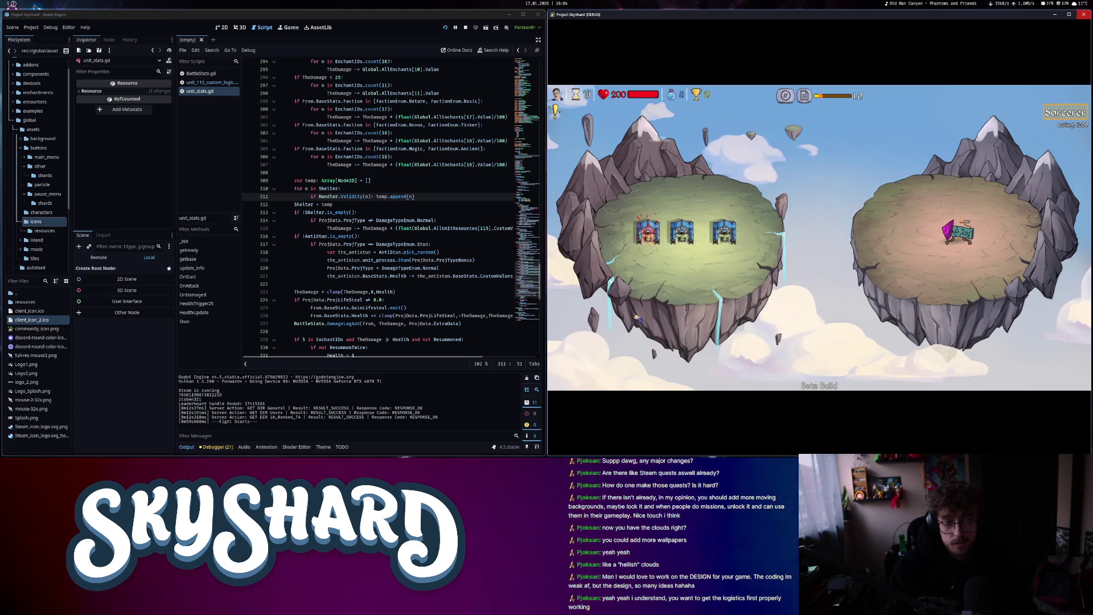
Leave the match, quit the game, and open BattleStats.gd
{"action": "key", "text": "Escape"}
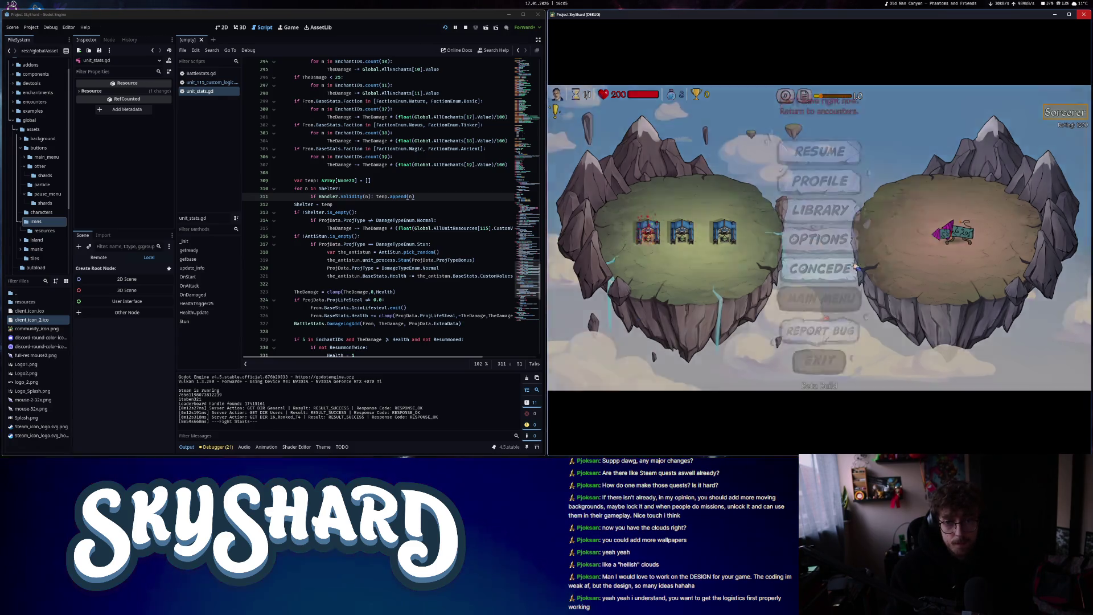
{"action": "left_click", "coordinate": [819, 285]}
{"action": "left_click", "coordinate": [953, 309]}
{"action": "left_click", "coordinate": [819, 319]}
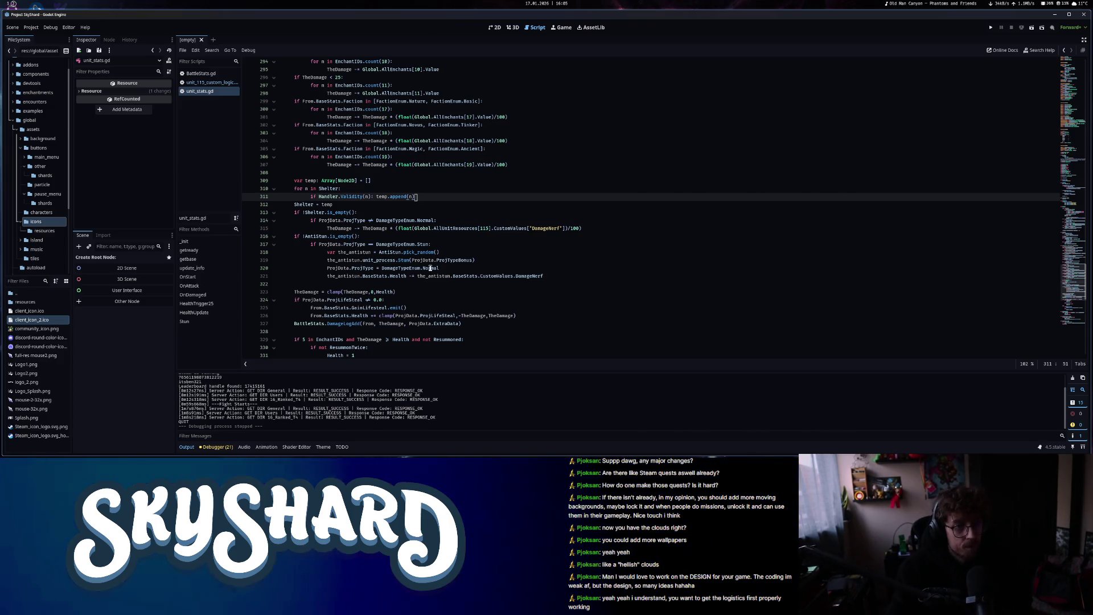
{"action": "left_click", "coordinate": [201, 73]}
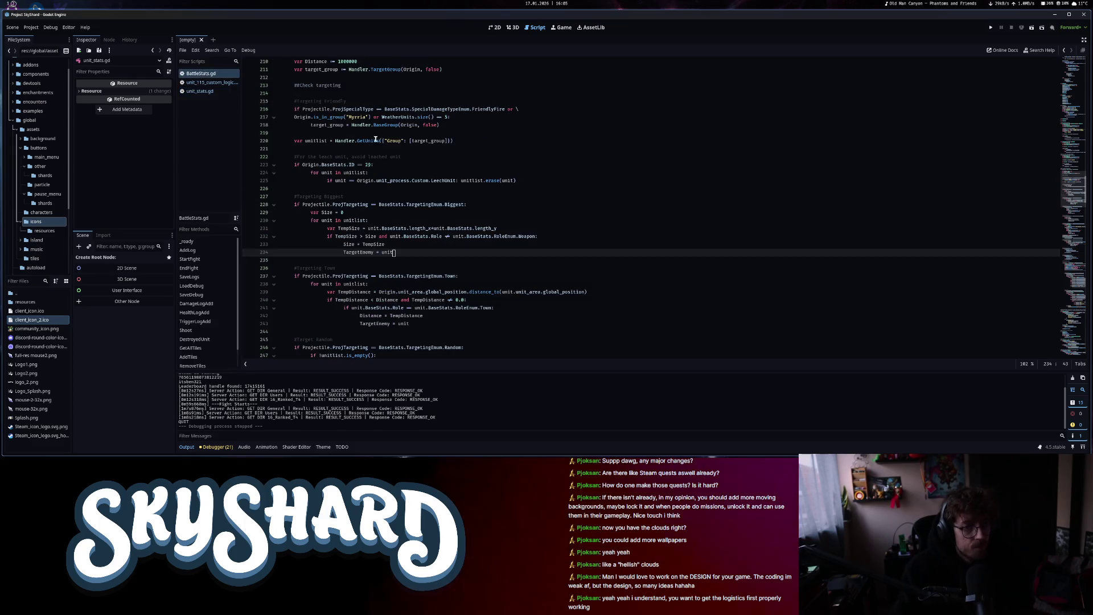
Review the Biggest targeting condition and the Town block's TempDistance calculation
{"action": "left_click_drag", "start_coordinate": [312, 202], "coordinate": [445, 249]}
{"action": "left_click", "coordinate": [444, 250]}
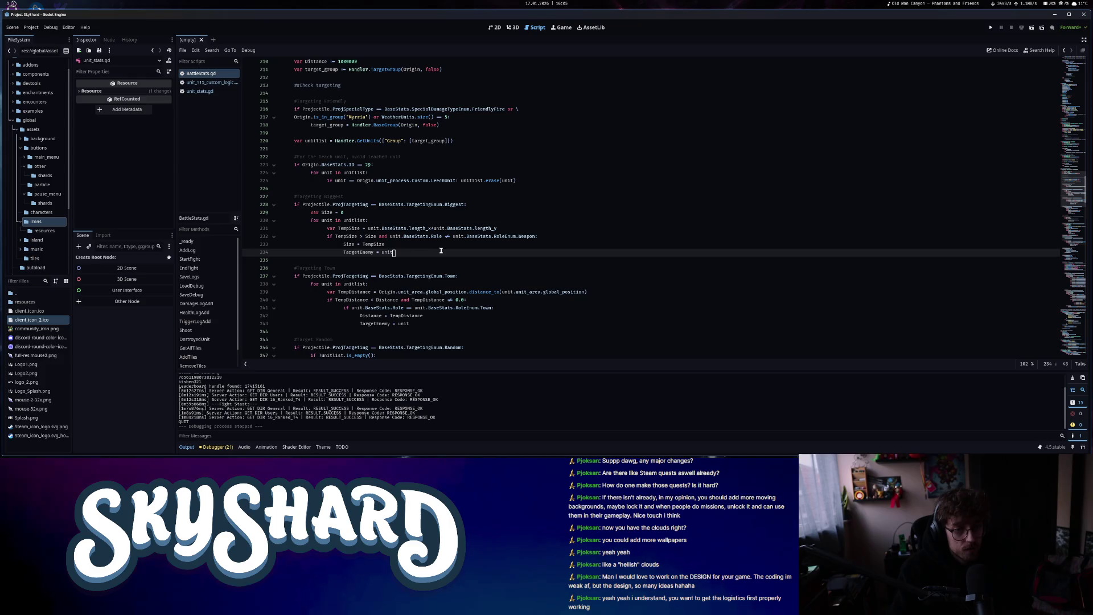
{"action": "left_click_drag", "start_coordinate": [336, 236], "coordinate": [377, 237]}
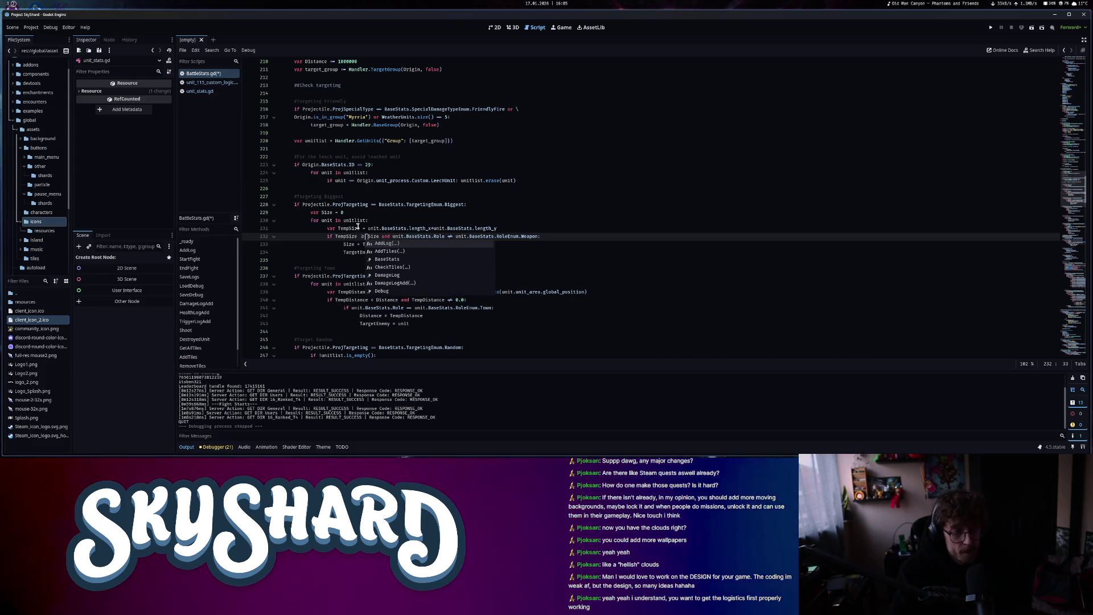
{"action": "left_click_drag", "start_coordinate": [392, 236], "coordinate": [540, 236]}
{"action": "left_click", "coordinate": [540, 236]}
{"action": "type", "text": "and"}
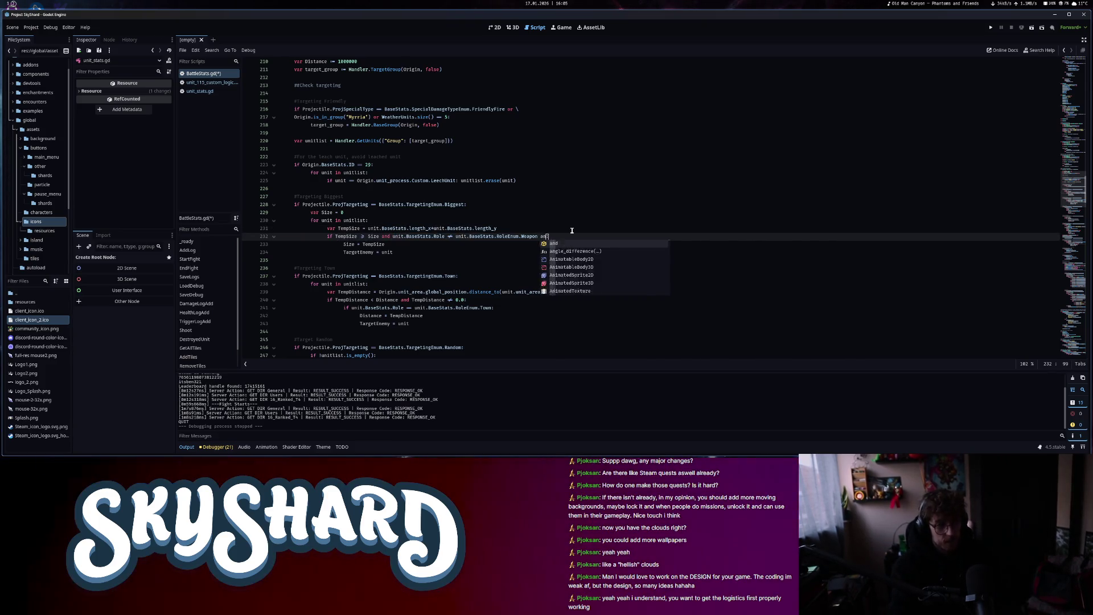
{"action": "scroll", "coordinate": [513, 239], "scroll_direction": "down", "scroll_amount": 3}
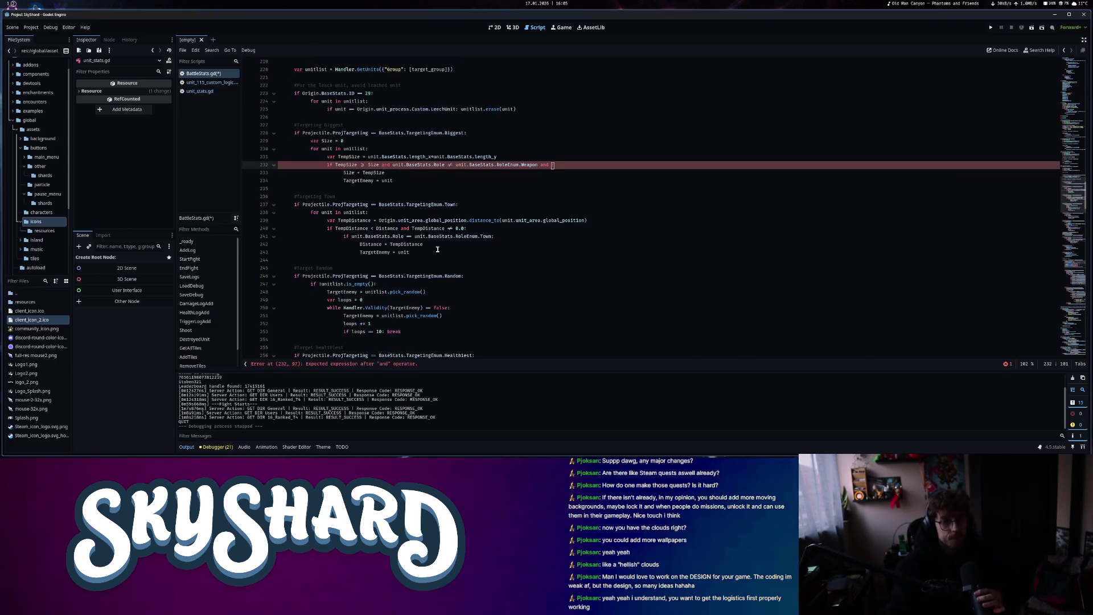
{"action": "left_click", "coordinate": [379, 221]}
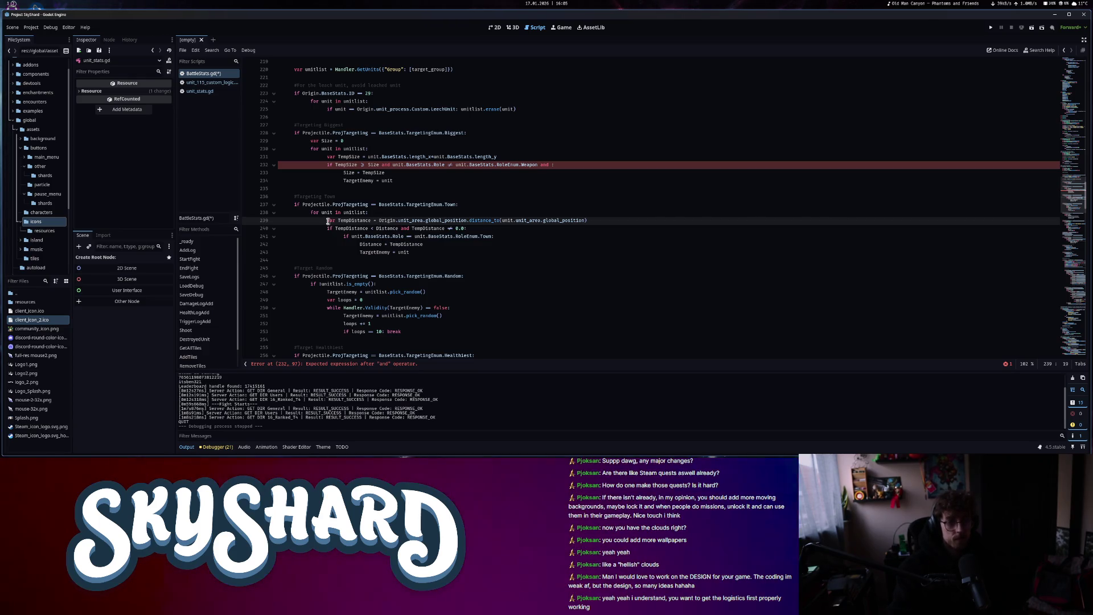
{"action": "mouse_move", "coordinate": [328, 221]}
{"action": "left_mouse_down"}
{"action": "mouse_move", "coordinate": [589, 221]}
{"action": "mouse_move", "coordinate": [473, 229]}
{"action": "left_mouse_up"}
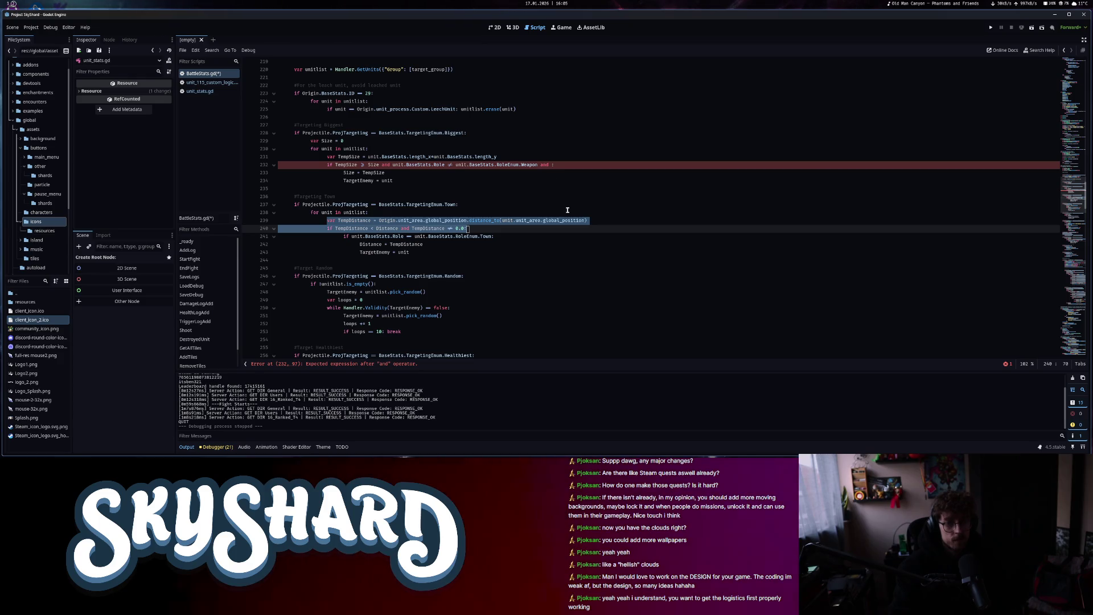
{"action": "left_click", "coordinate": [599, 221]}
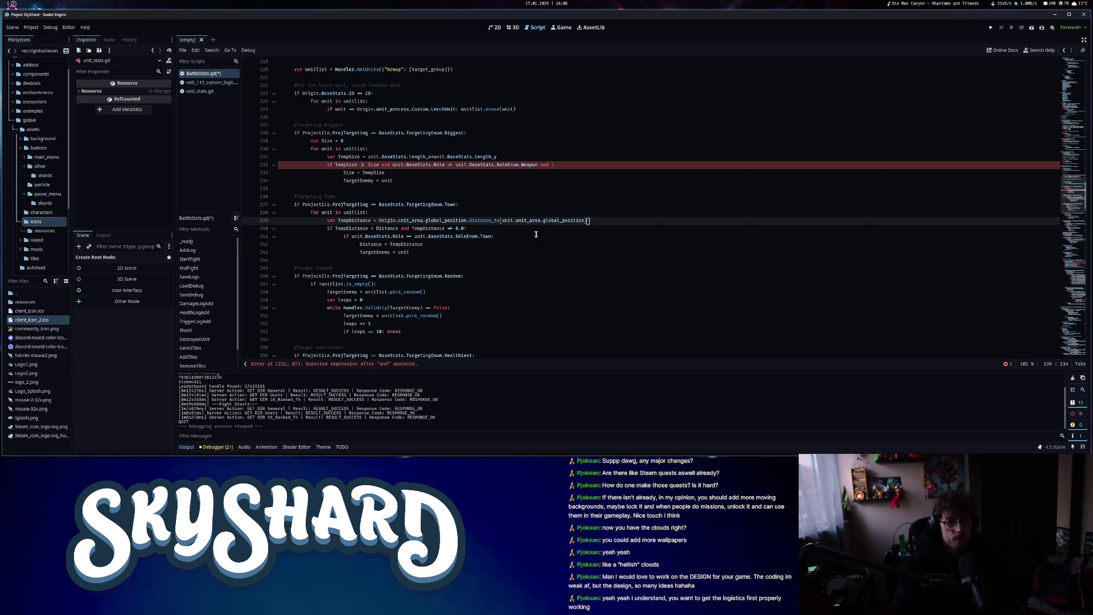
{"action": "scroll", "coordinate": [484, 239], "scroll_direction": "up", "scroll_amount": 5}
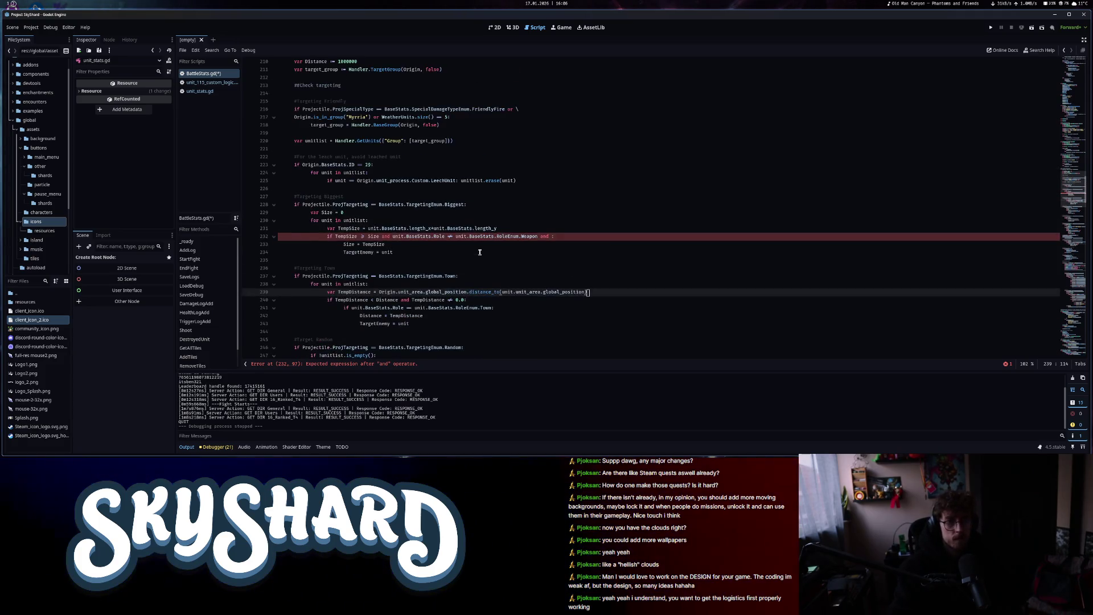
{"action": "scroll", "coordinate": [531, 271], "scroll_direction": "down", "scroll_amount": 3}
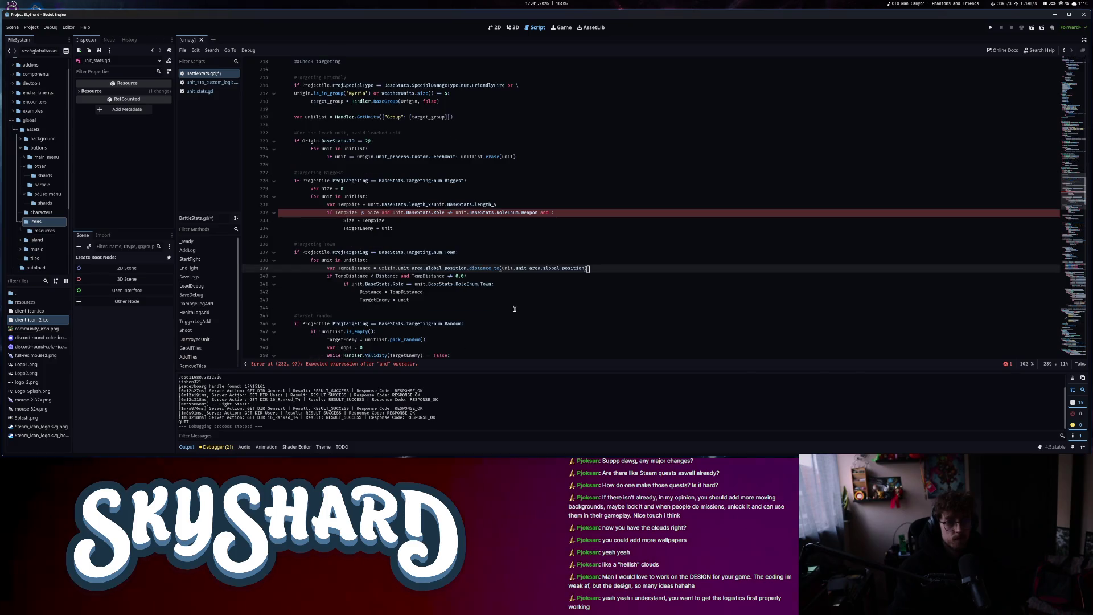
Copy the TempDistance calculation and TempDistance < Distance check into the Biggest targeting loop
{"action": "left_click_drag", "start_coordinate": [329, 270], "coordinate": [586, 269]}
{"action": "key", "text": "ctrl+c"}
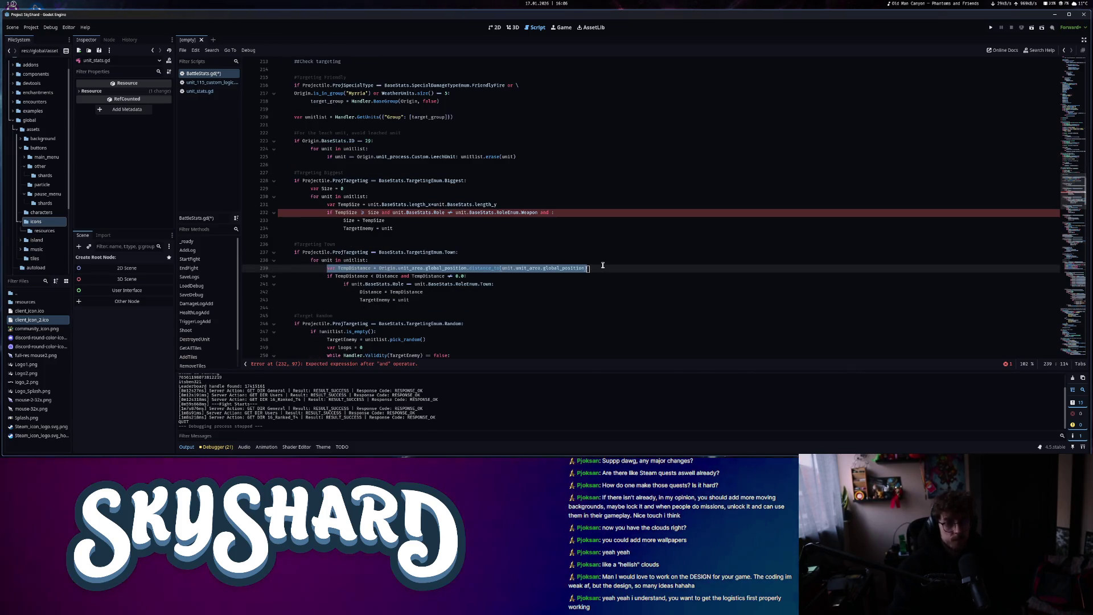
{"action": "left_click", "coordinate": [451, 197]}
{"action": "key", "text": "Return"}
{"action": "key", "text": "ctrl+v"}
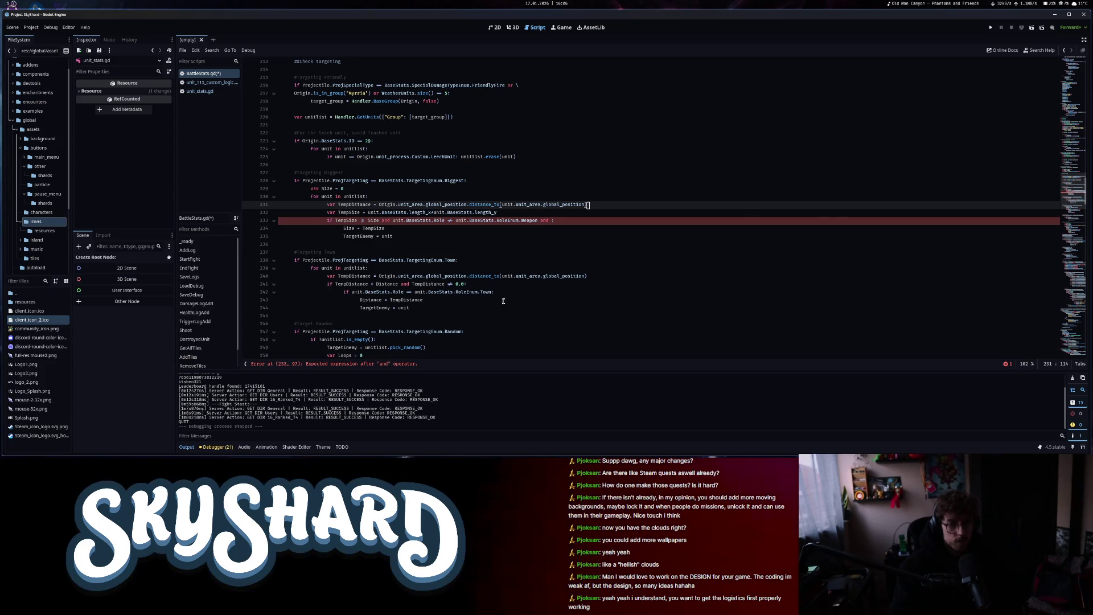
{"action": "left_click", "coordinate": [336, 283]}
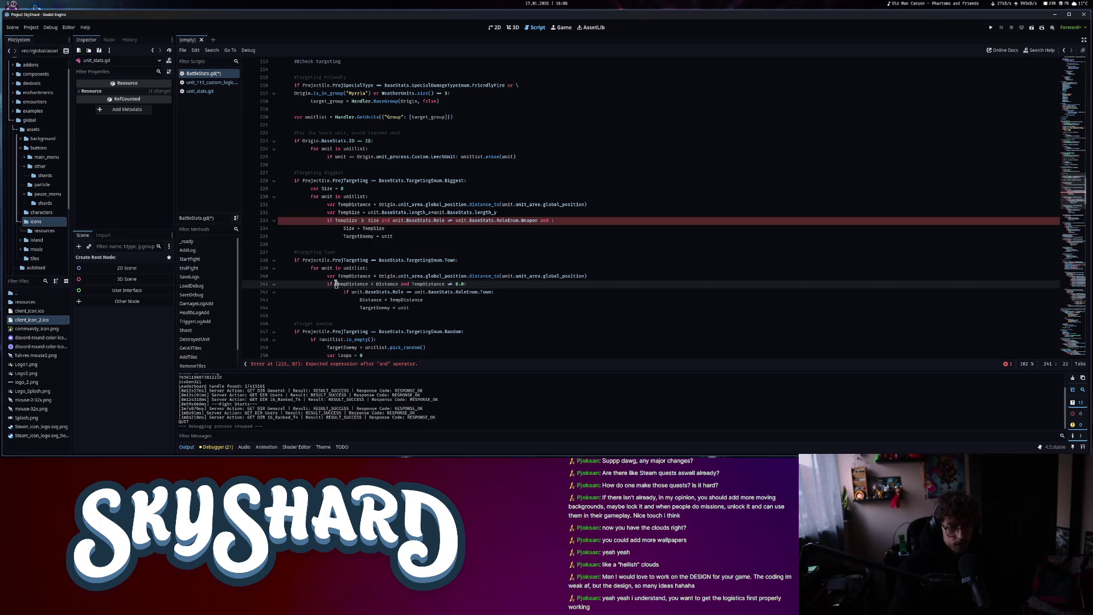
{"action": "mouse_move", "coordinate": [336, 283]}
{"action": "left_mouse_down"}
{"action": "mouse_move", "coordinate": [453, 285]}
{"action": "mouse_move", "coordinate": [400, 284]}
{"action": "left_mouse_up"}
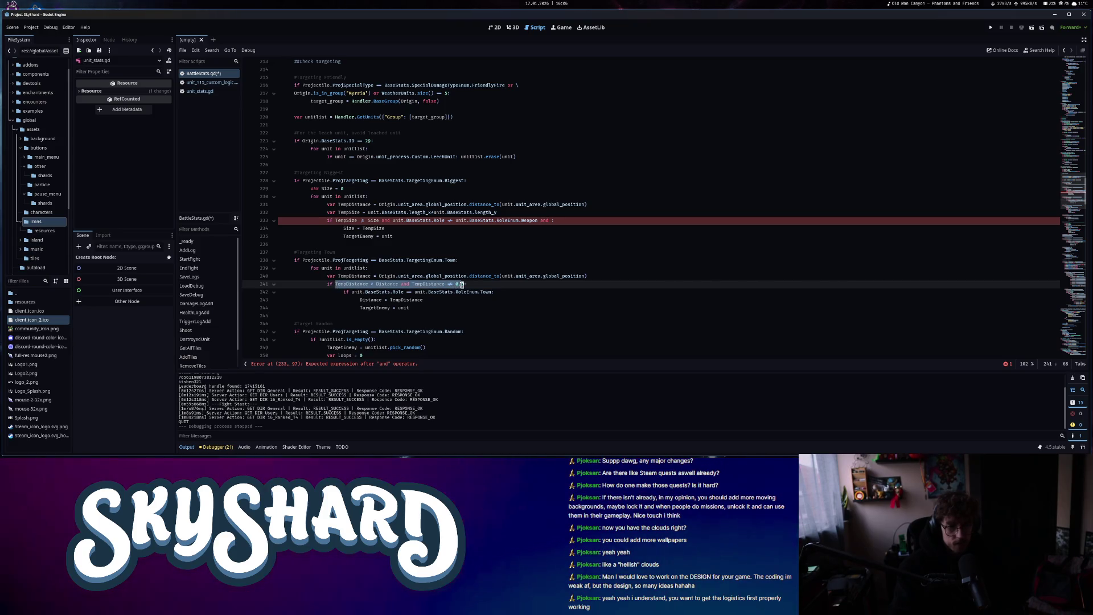
{"action": "left_click", "coordinate": [551, 221]}
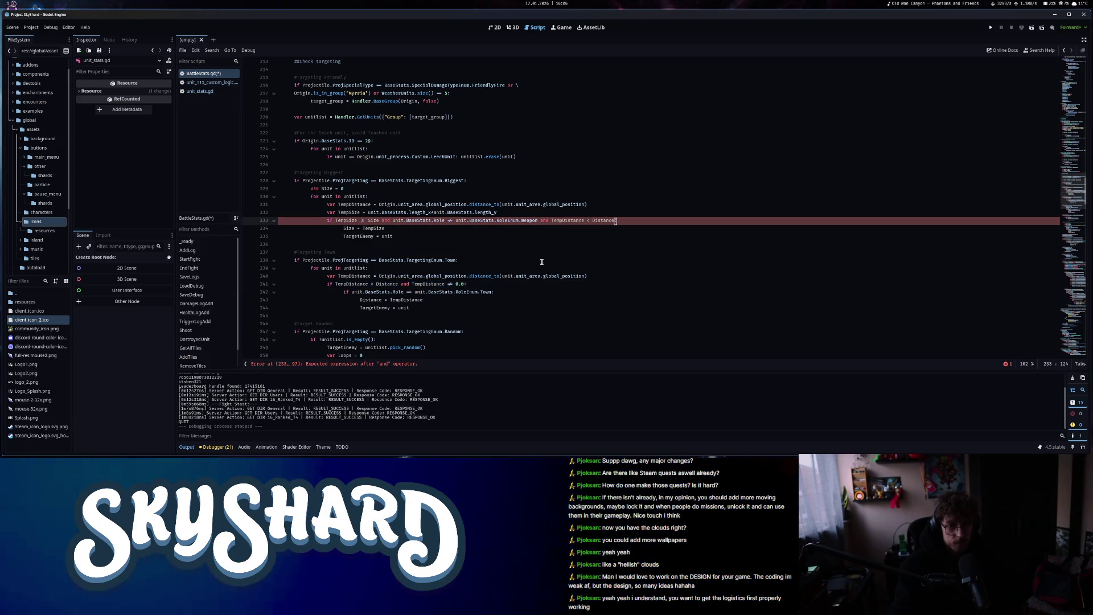
{"action": "key", "text": "ctrl+v"}
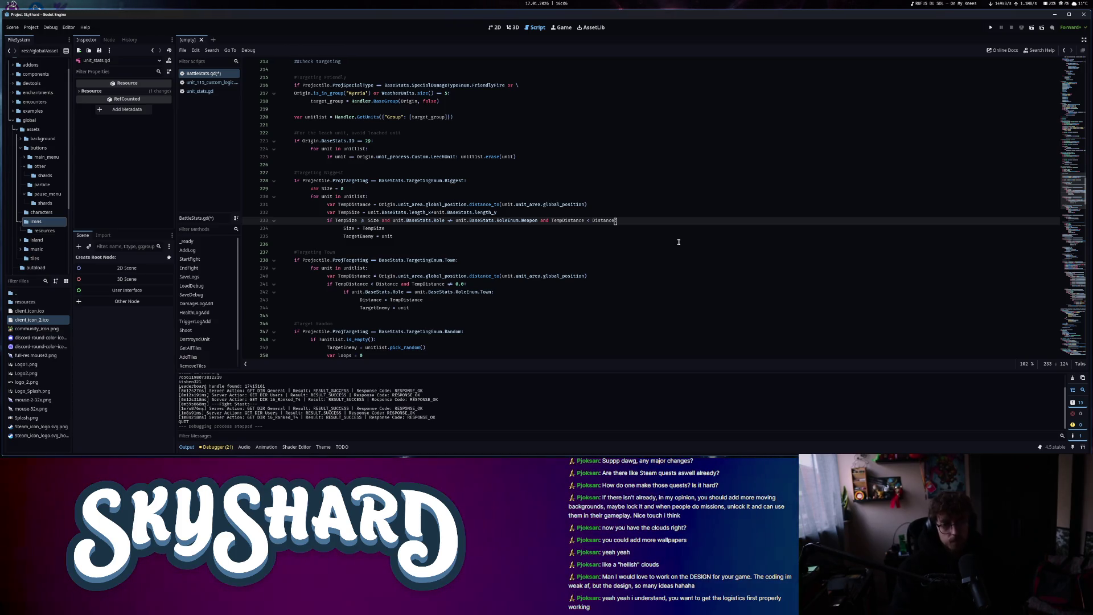
{"action": "type", "text": ":"}
Add a TempDistance line below TargetEnemy = unit in the Biggest block
{"action": "left_click_drag", "start_coordinate": [335, 220], "coordinate": [499, 222]}
{"action": "left_click", "coordinate": [500, 224]}
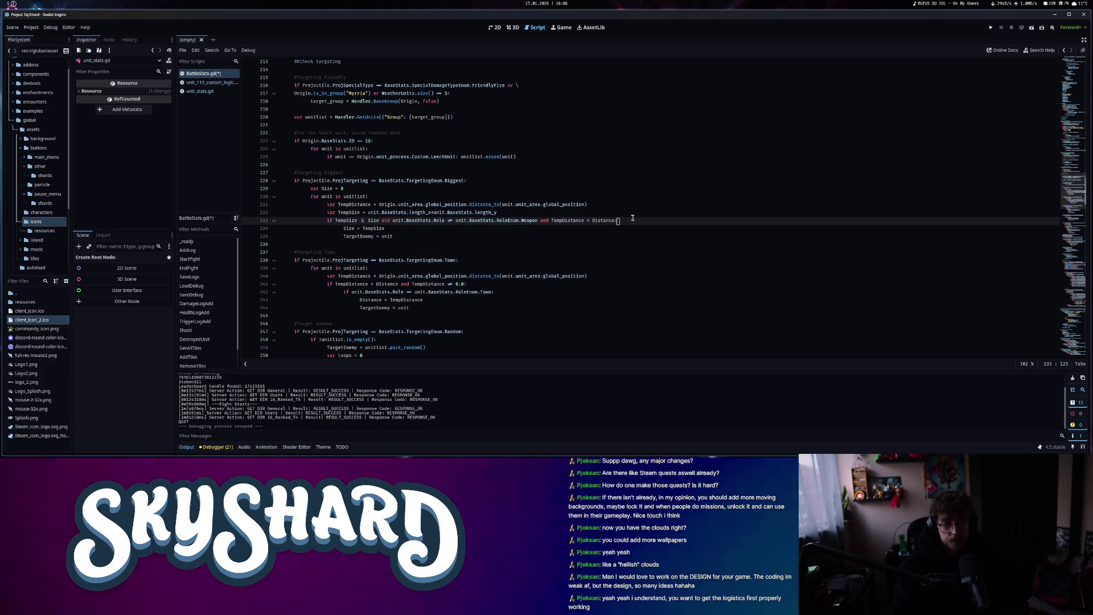
{"action": "key", "text": "Down"}
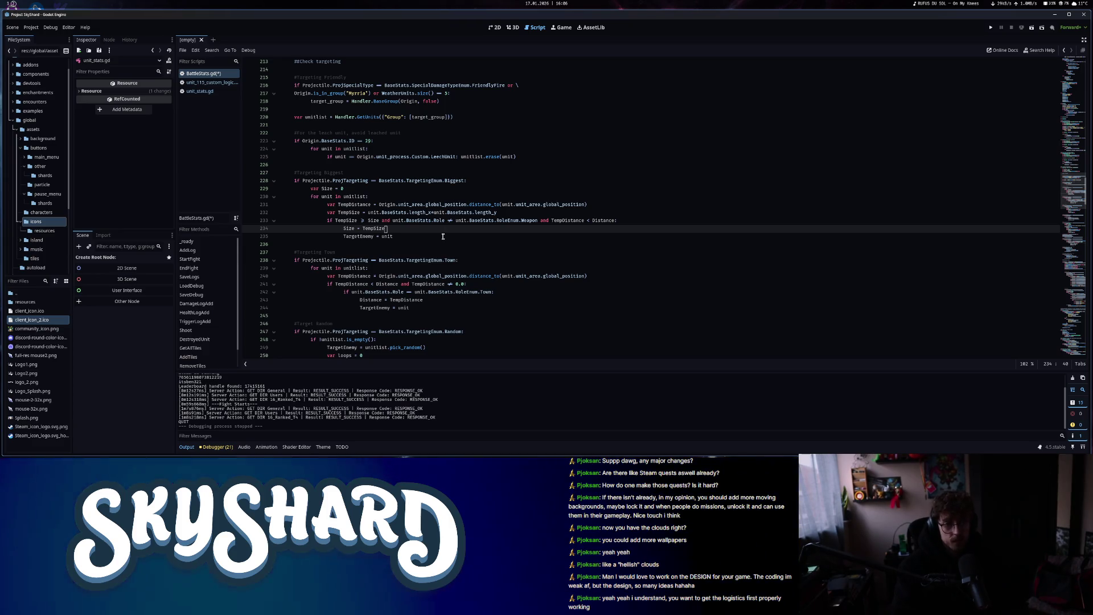
{"action": "key", "text": "Down"}
{"action": "key", "text": "Return"}
{"action": "type", "text": "Distance = Temp"}
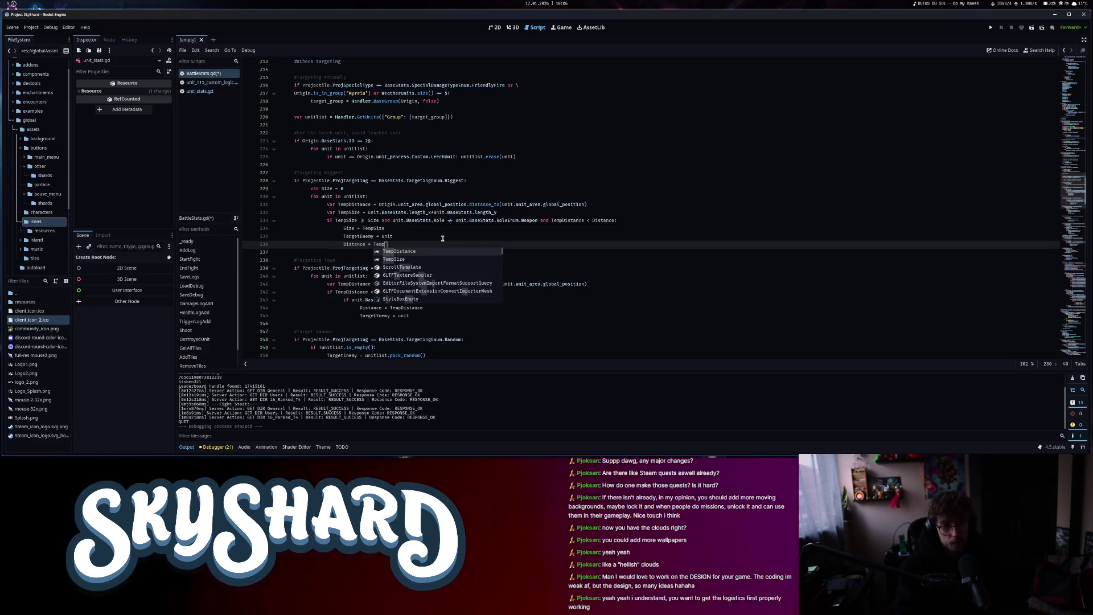
{"action": "key", "text": "Return"}
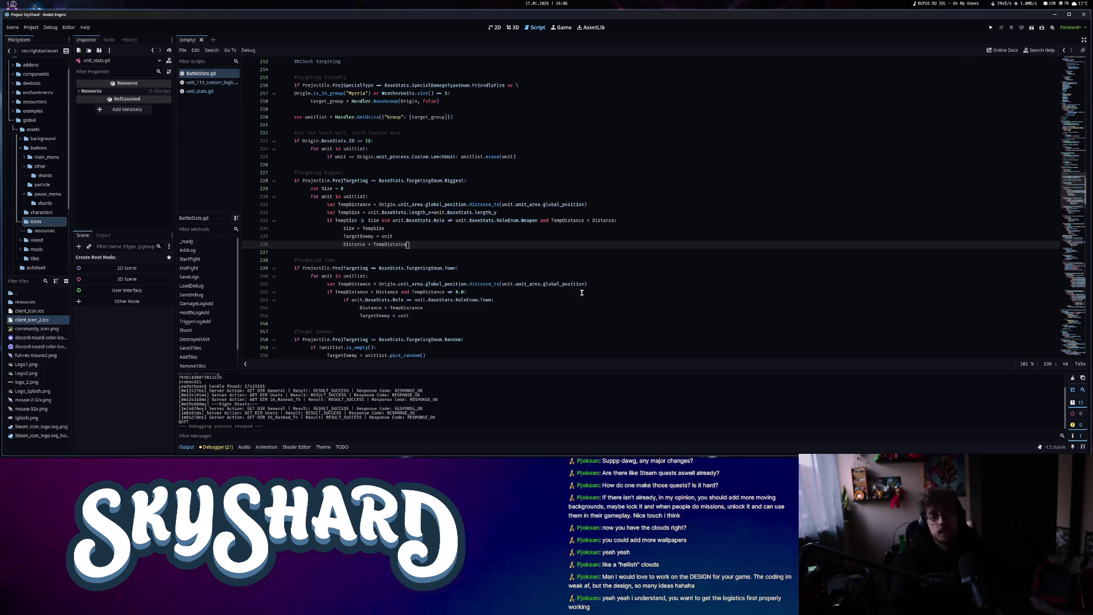
Insert the distance calculation into the lowest-health block, undo the misplaced line, and relaunch the game
{"action": "scroll", "coordinate": [556, 263], "scroll_direction": "down", "scroll_amount": 2}
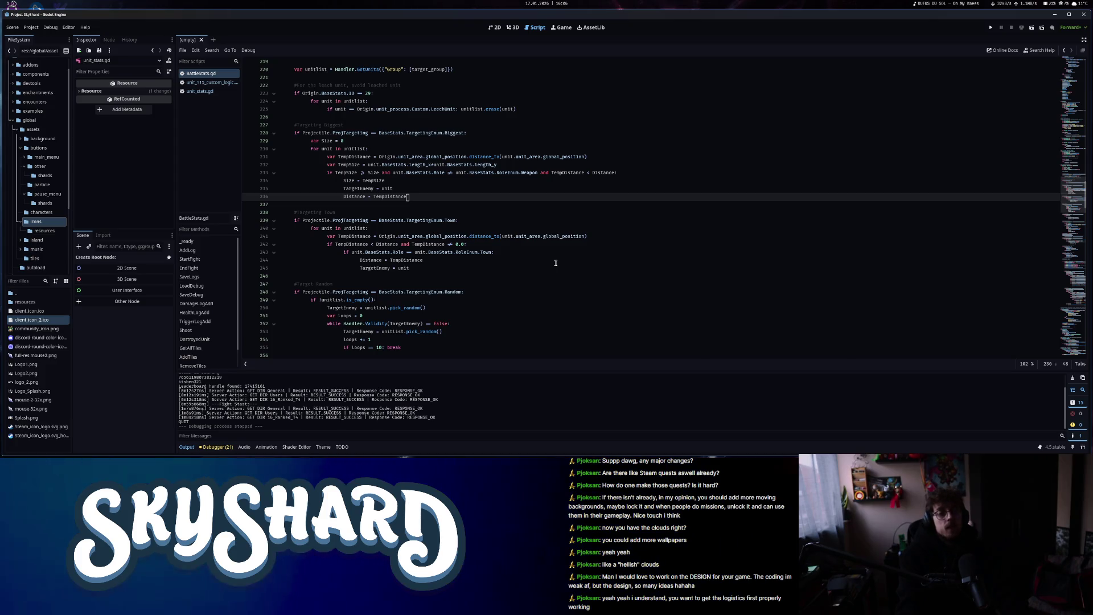
{"action": "scroll", "coordinate": [555, 263], "scroll_direction": "down", "scroll_amount": 4}
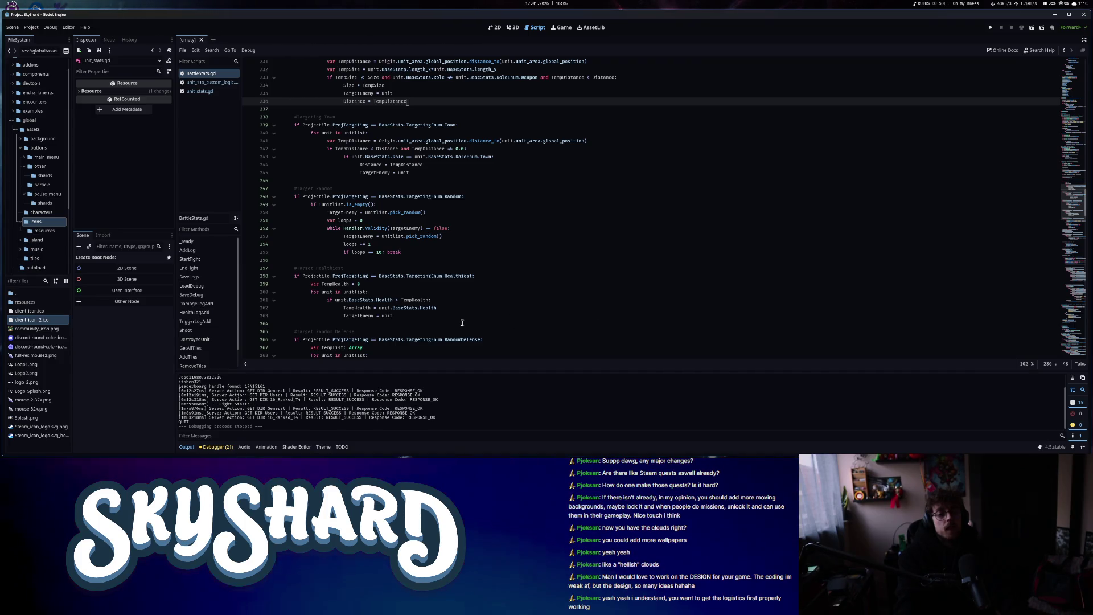
{"action": "left_click_drag", "start_coordinate": [393, 315], "coordinate": [337, 292]}
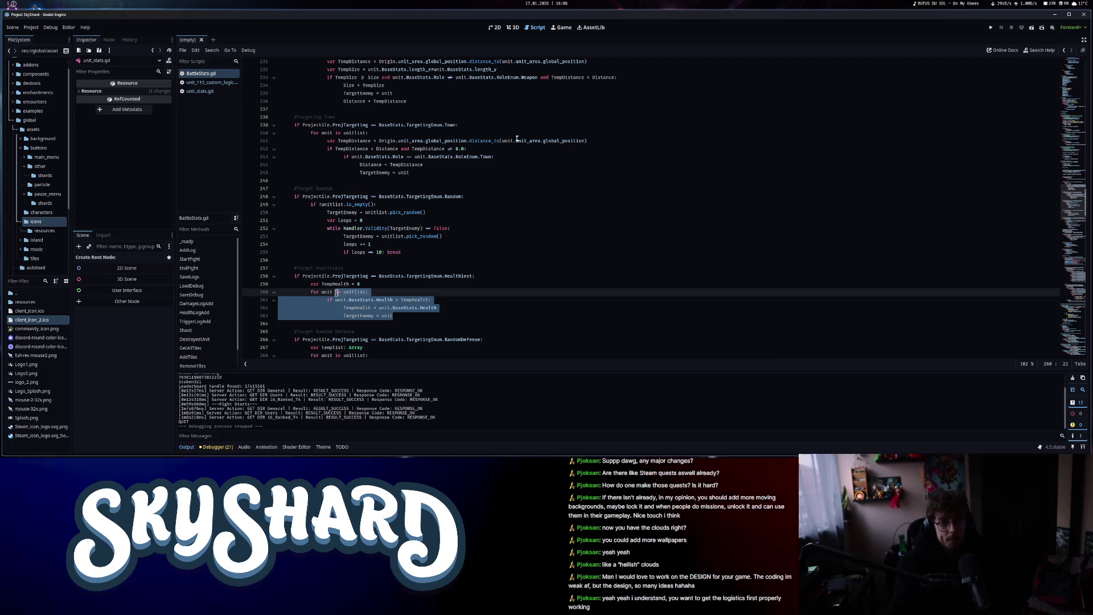
{"action": "left_click_drag", "start_coordinate": [598, 139], "coordinate": [317, 137]}
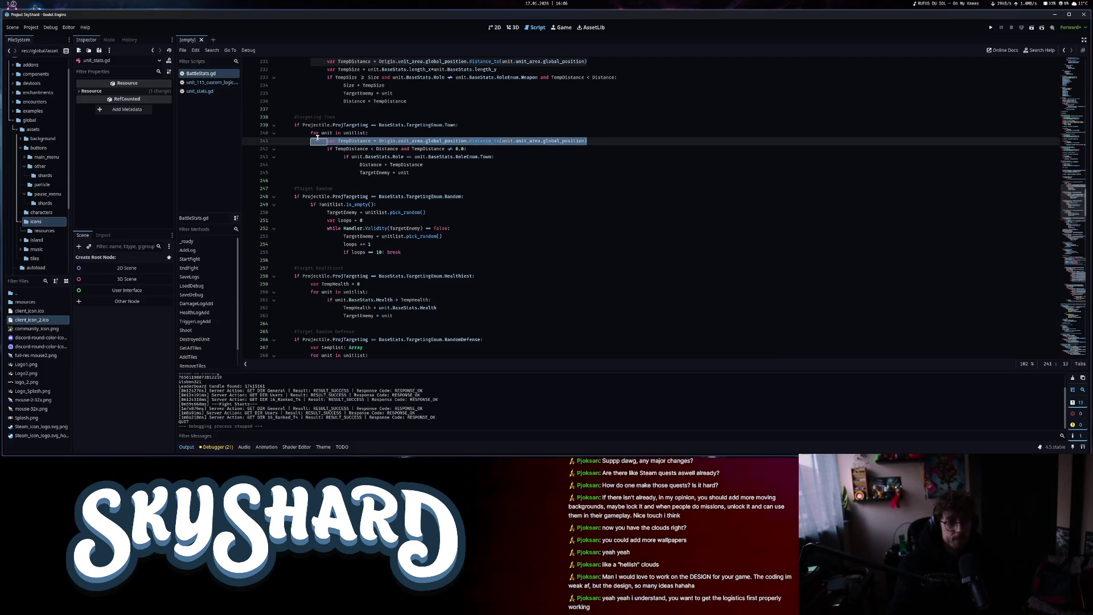
{"action": "left_click", "coordinate": [495, 284]}
{"action": "key", "text": "Return"}
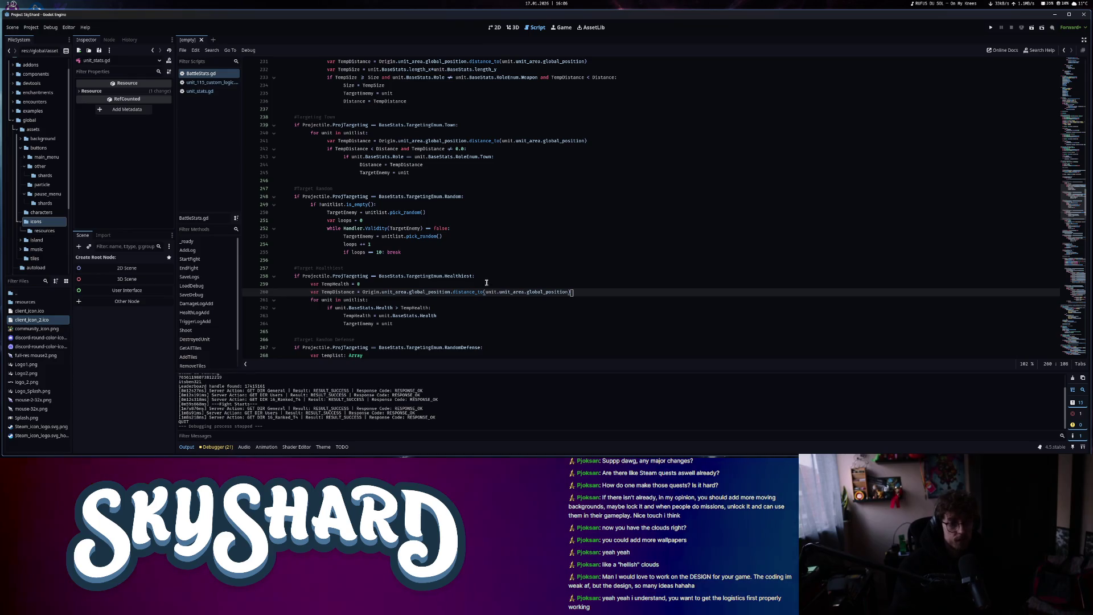
{"action": "left_click", "coordinate": [471, 317]}
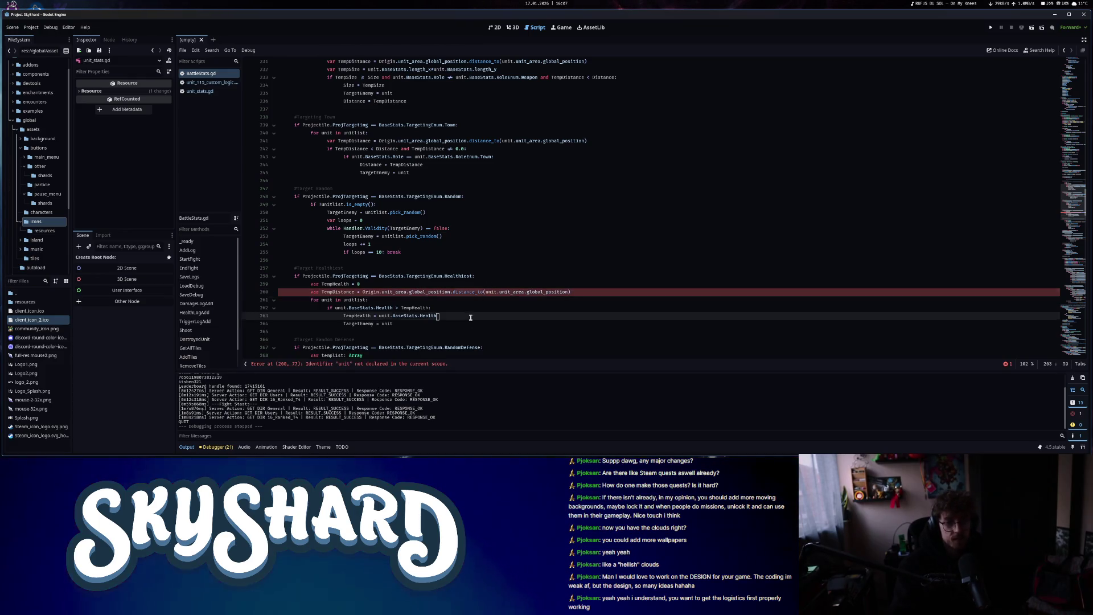
{"action": "key", "text": "ctrl+z"}
{"action": "key", "text": "ctrl+z"}
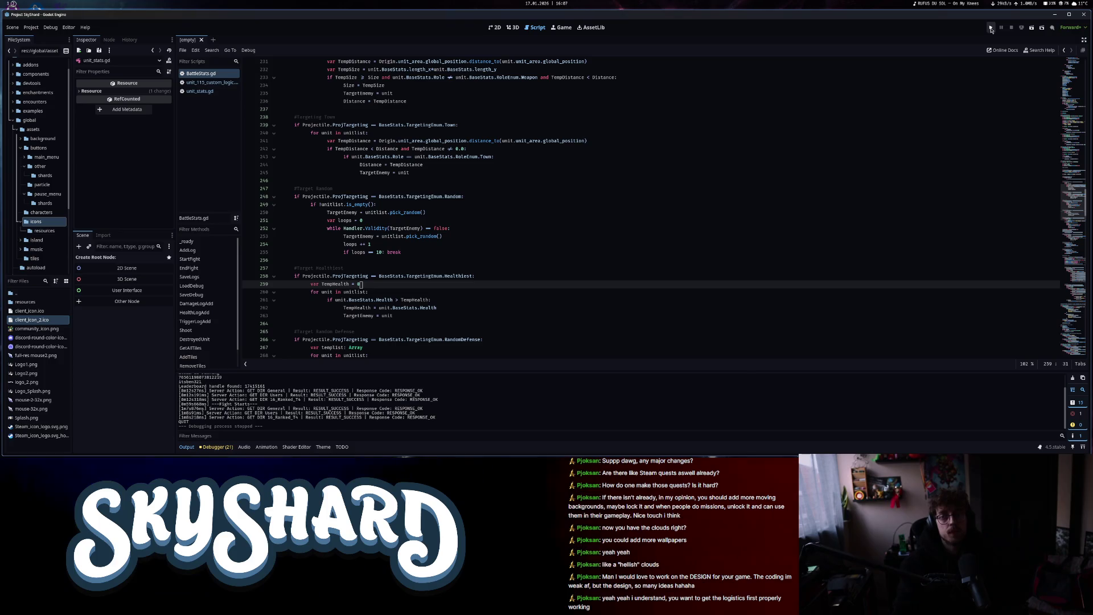
{"action": "left_click", "coordinate": [990, 30]}
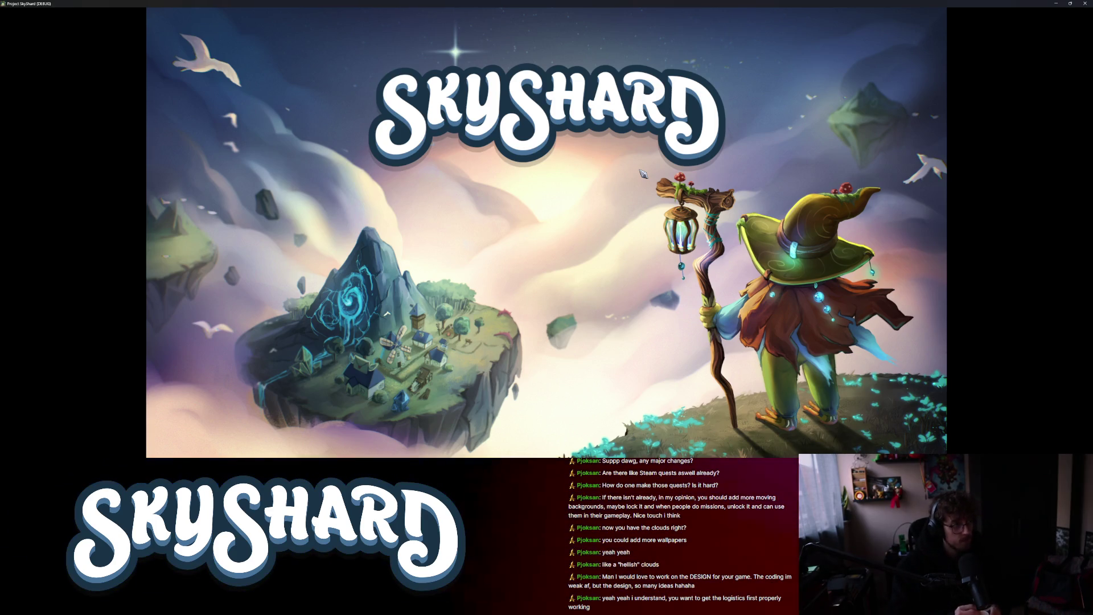
Snap the game window to the right half and open Dev Mode
{"action": "key", "text": "super+Right"}
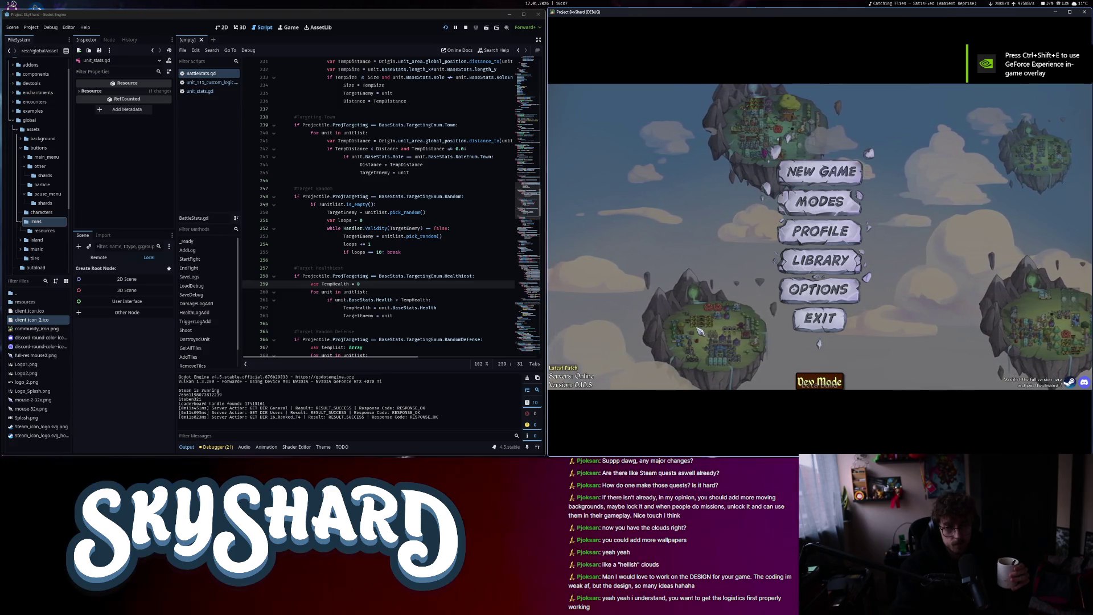
{"action": "left_click", "coordinate": [832, 381]}
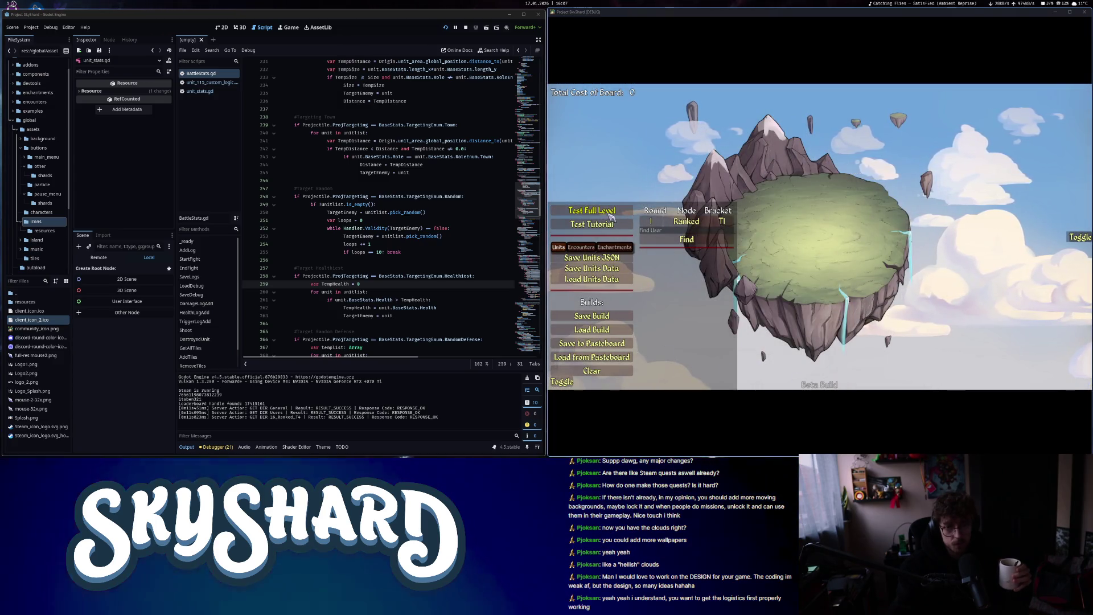
Load a test level folder, pick the hero, and take the Infrastructure reward
{"action": "left_click", "coordinate": [591, 257]}
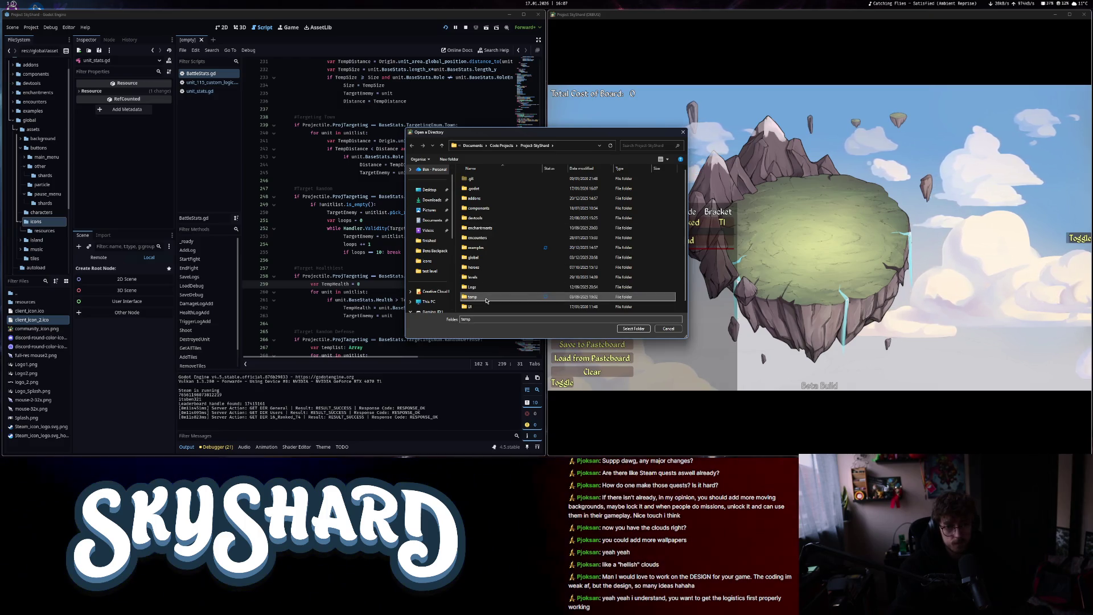
{"action": "left_click", "coordinate": [626, 328]}
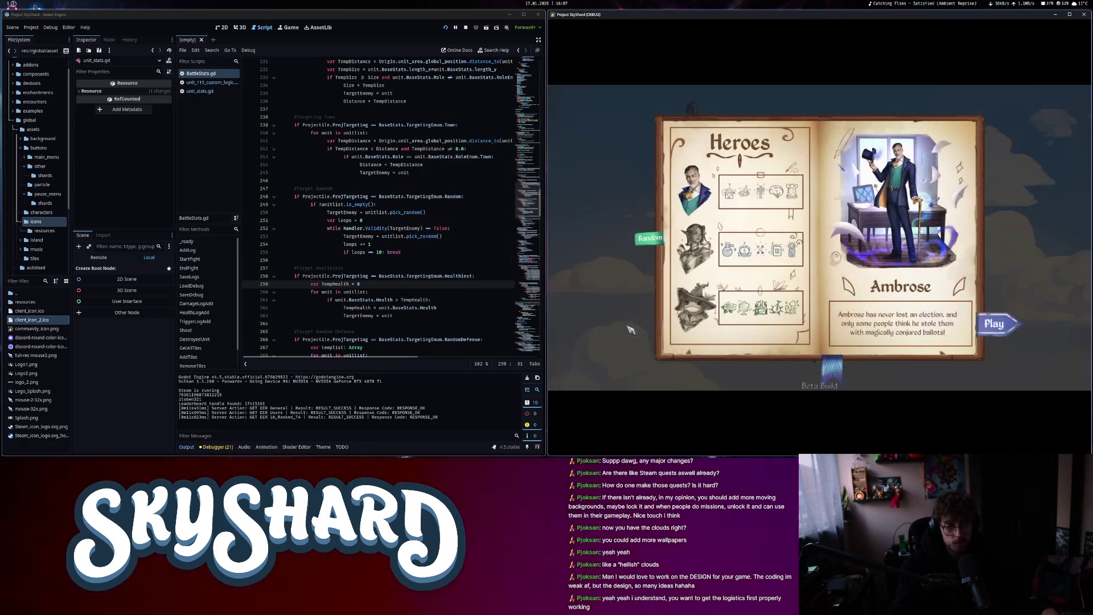
{"action": "left_click", "coordinate": [994, 324]}
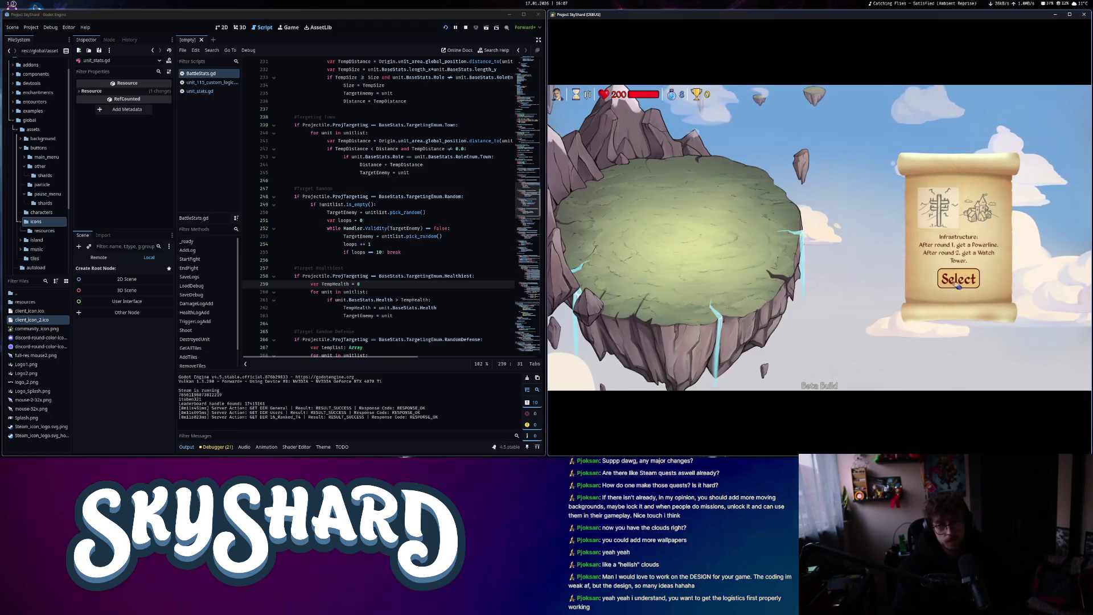
{"action": "left_click", "coordinate": [958, 284]}
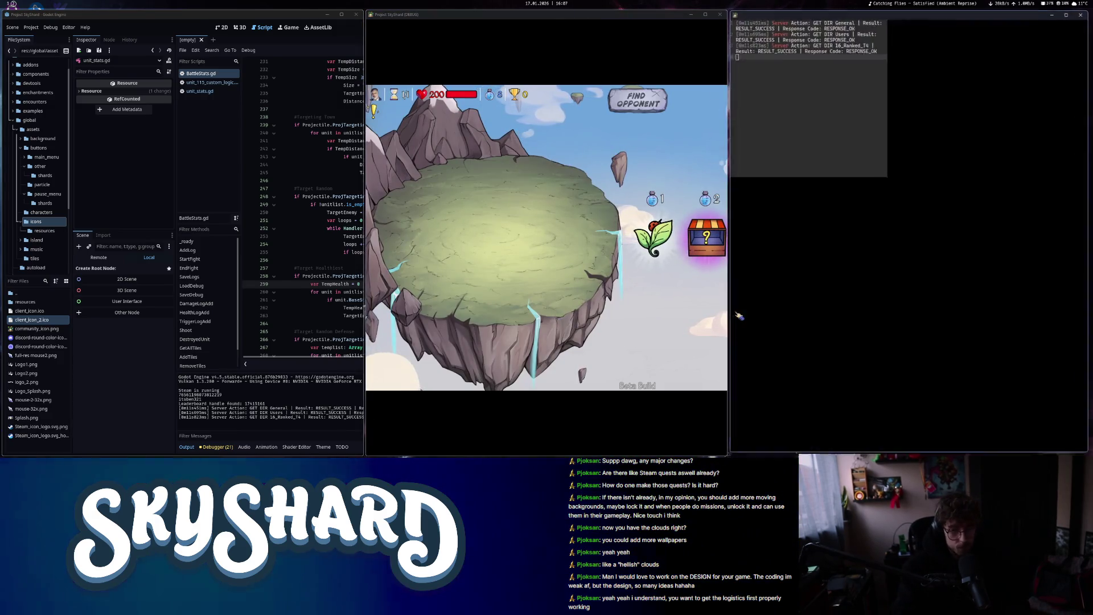
Spawn three unit 5s through the console
{"action": "type", "text": "/spawn"}
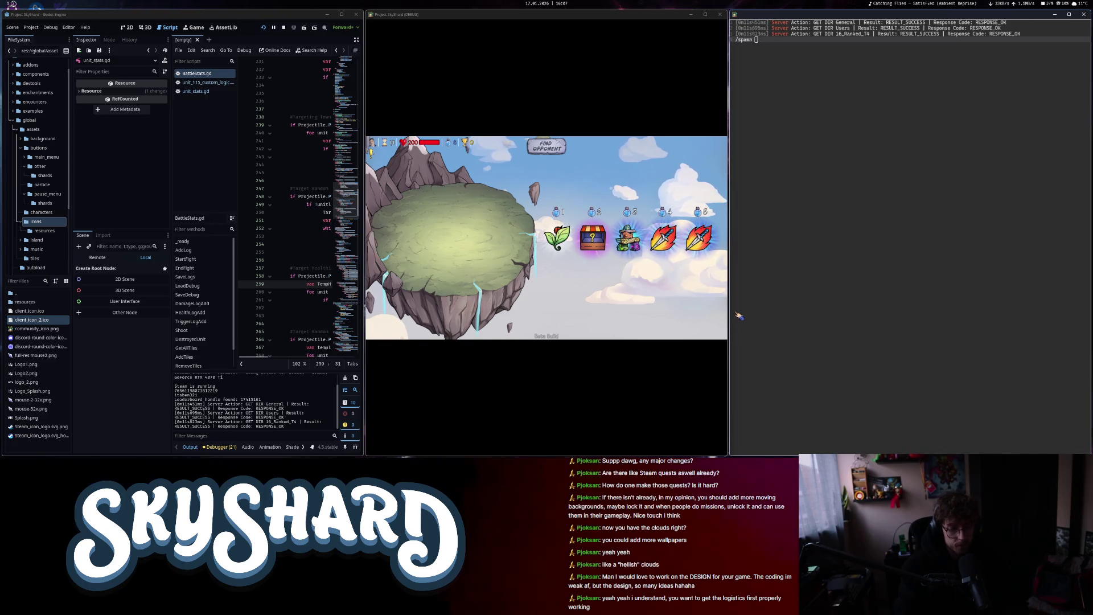
{"action": "type", "text": "5"}
{"action": "key", "text": "Return"}
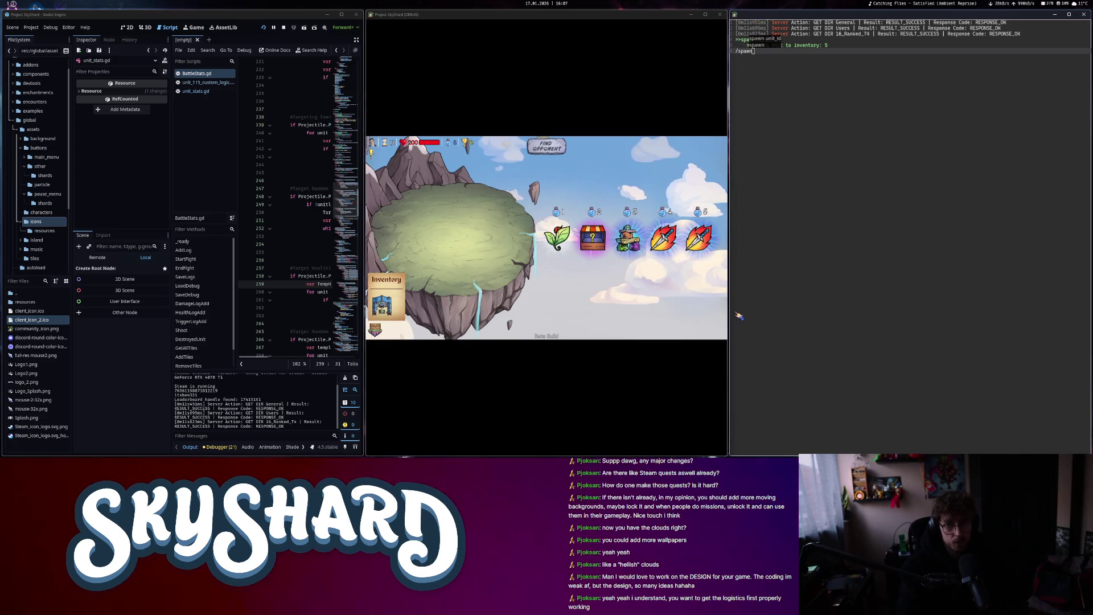
{"action": "type", "text": "5"}
{"action": "key", "text": "Return"}
{"action": "type", "text": "/"}
{"action": "type", "text": "5"}
{"action": "key", "text": "Return"}
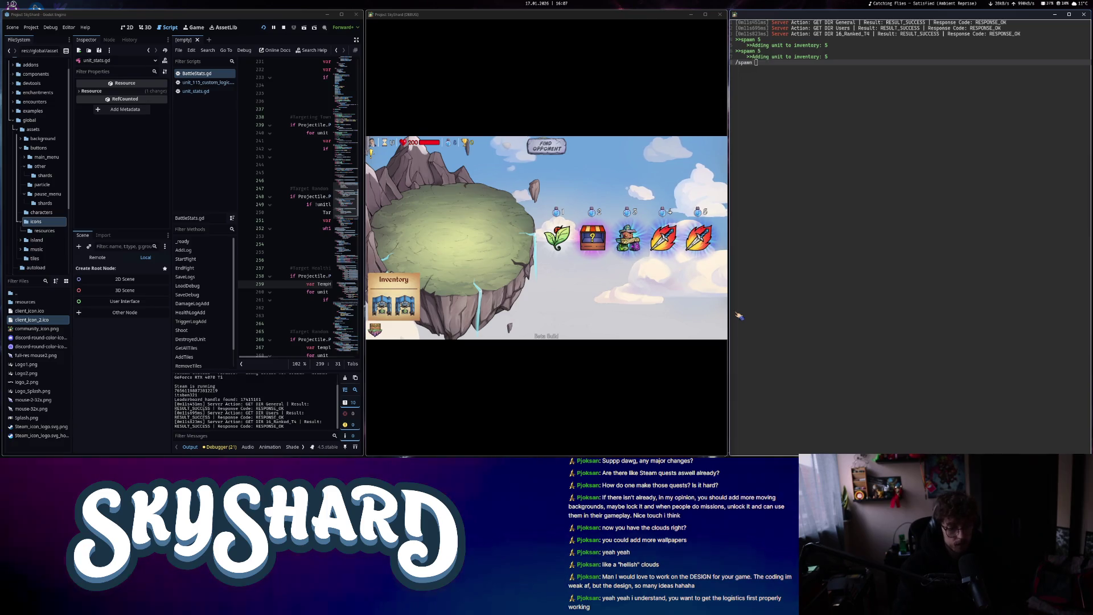
Place the three castle units on the island and find an opponent
{"action": "left_click_drag", "start_coordinate": [393, 306], "coordinate": [489, 236]}
{"action": "left_click", "coordinate": [505, 233]}
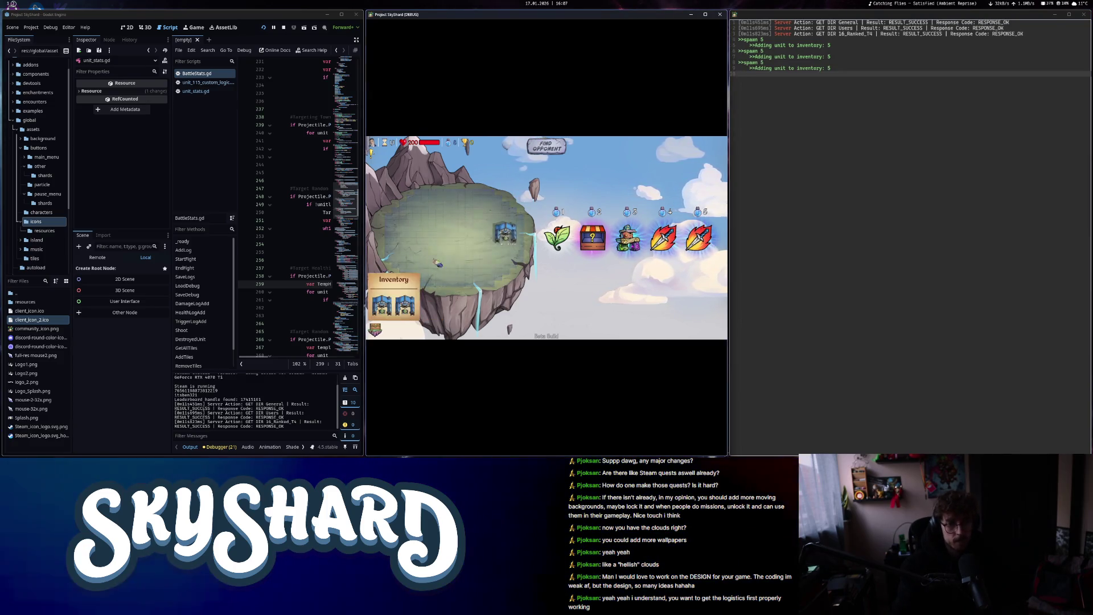
{"action": "left_click", "coordinate": [461, 229]}
{"action": "left_click", "coordinate": [424, 234]}
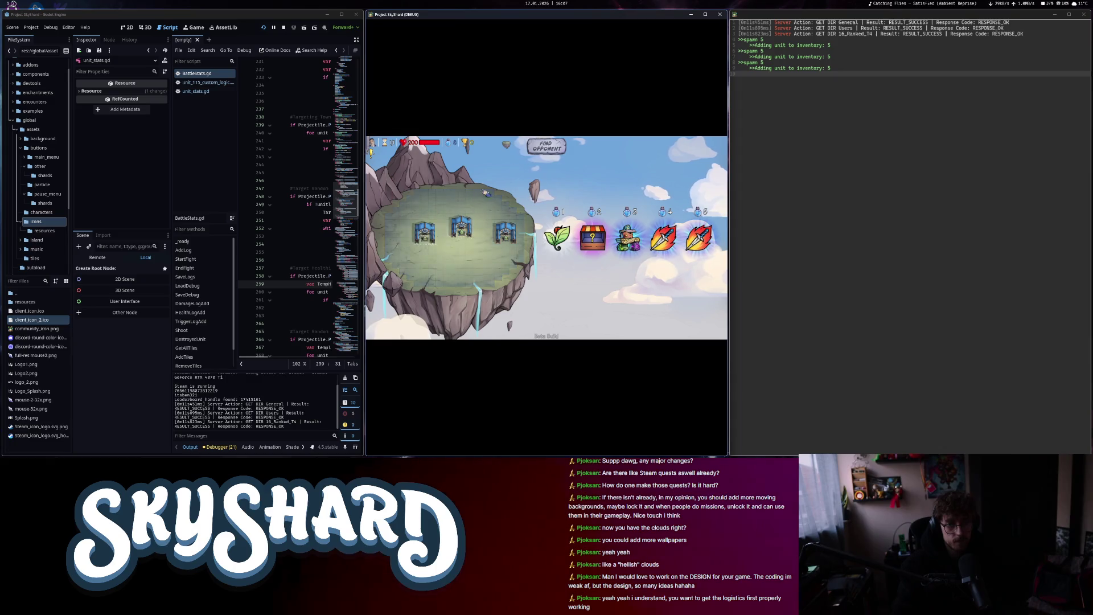
{"action": "left_click", "coordinate": [1081, 14]}
{"action": "left_click", "coordinate": [820, 97]}
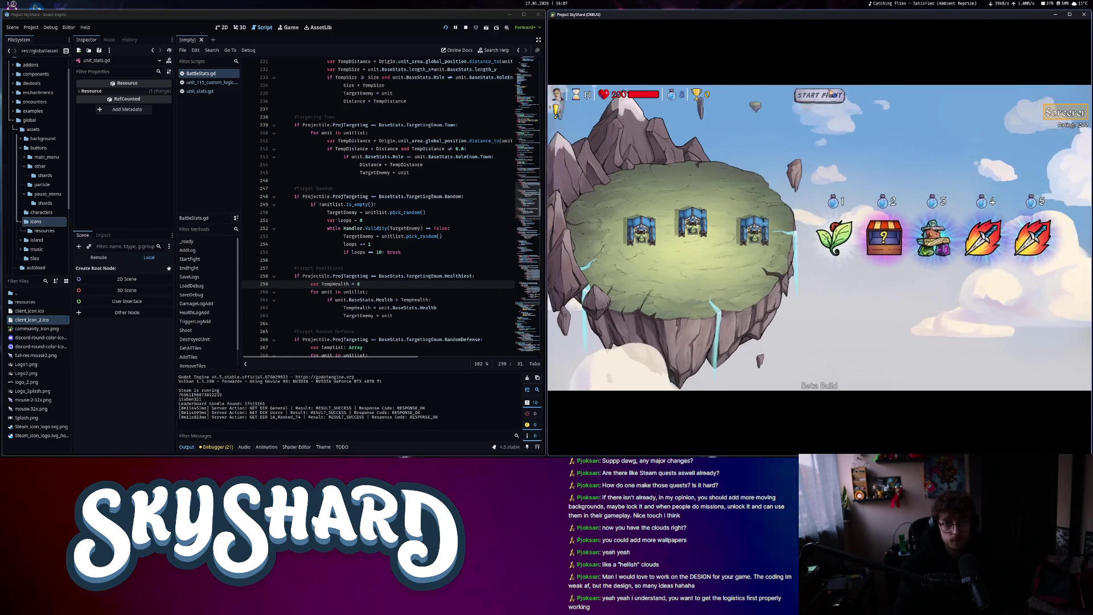
Start the fight, pause it, and stop the running game
{"action": "left_click", "coordinate": [823, 95]}
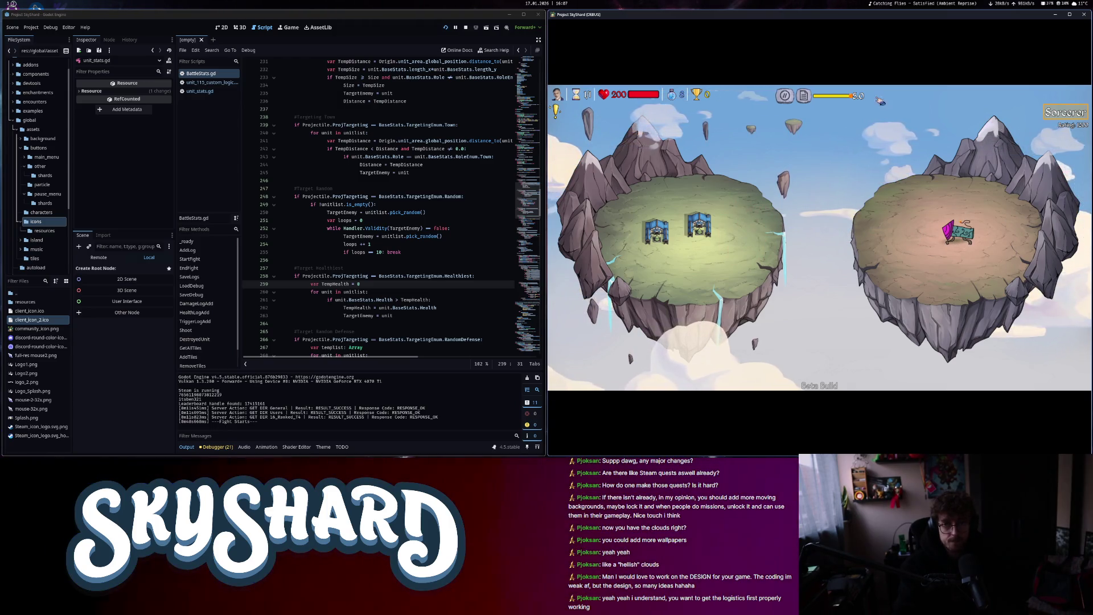
{"action": "key", "text": "Escape"}
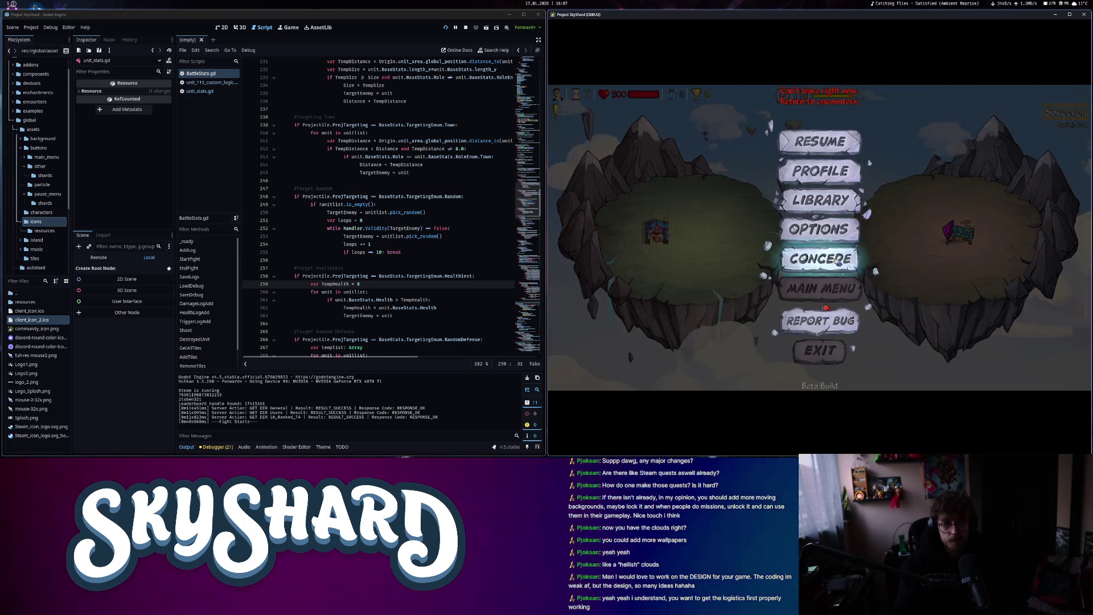
{"action": "left_click", "coordinate": [1084, 15]}
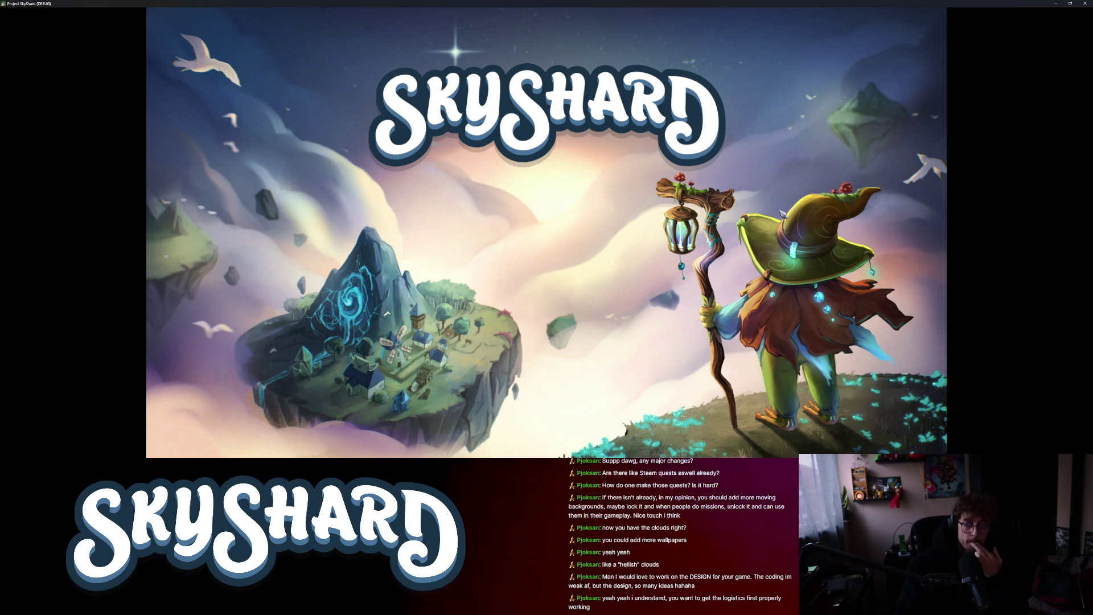
Open Dev Mode beside the editor and place three Town Halls on the island
{"action": "key", "text": "super+Right"}
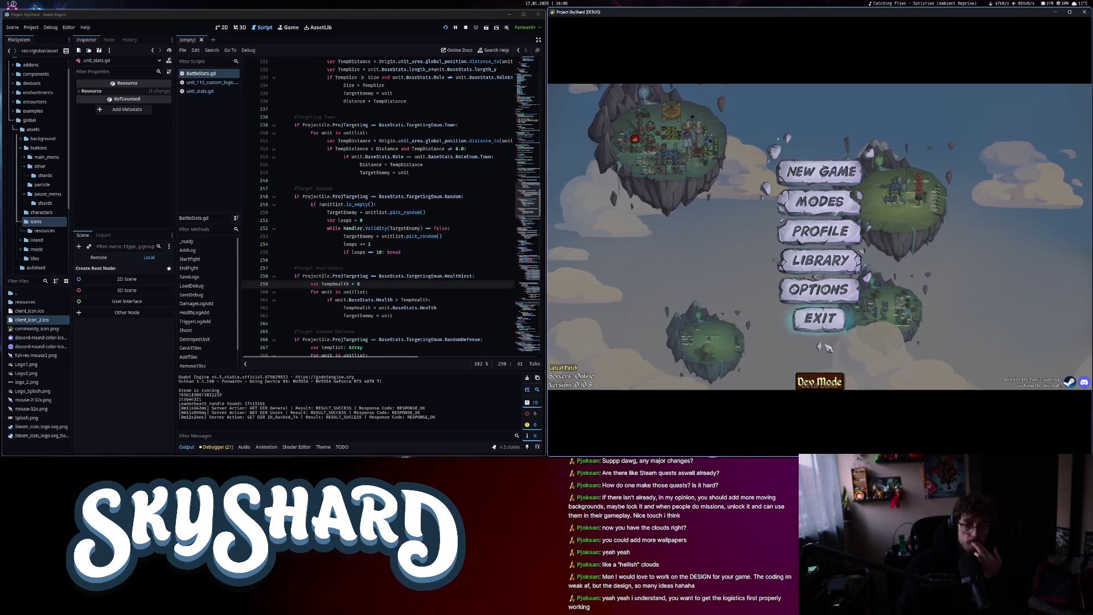
{"action": "left_click", "coordinate": [827, 180]}
{"action": "left_click", "coordinate": [1080, 236]}
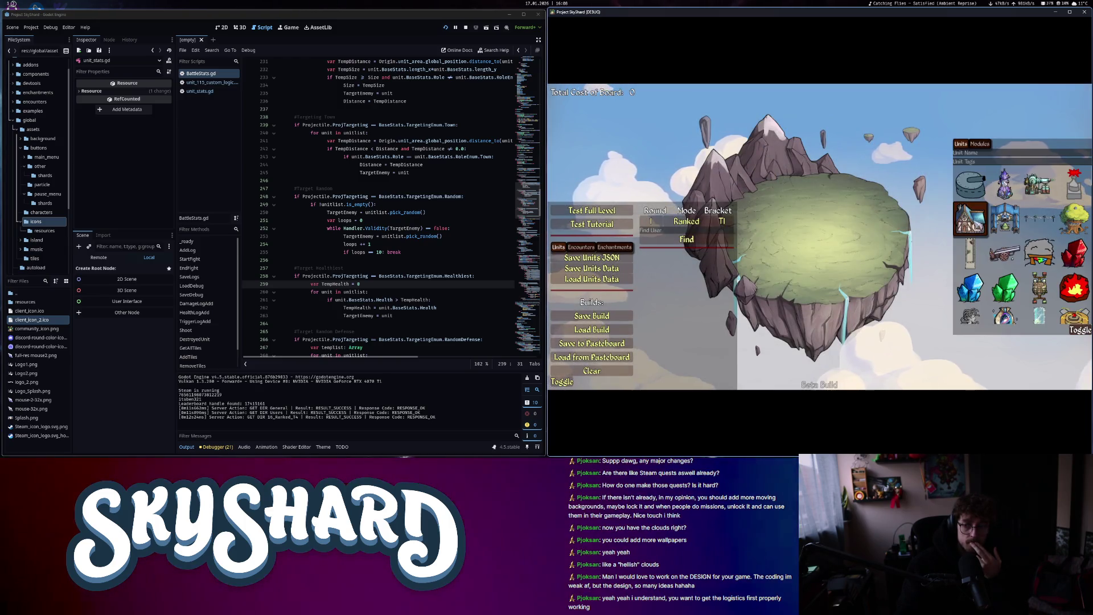
{"action": "left_click", "coordinate": [1005, 218]}
{"action": "left_click", "coordinate": [866, 234]}
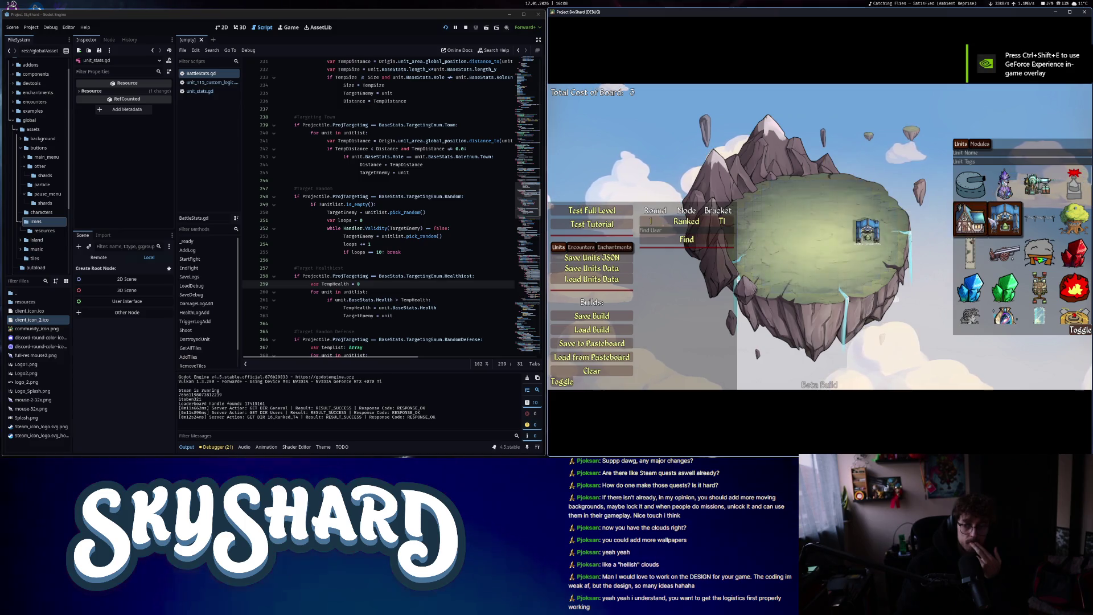
{"action": "left_click", "coordinate": [824, 233]}
{"action": "left_click", "coordinate": [783, 234]}
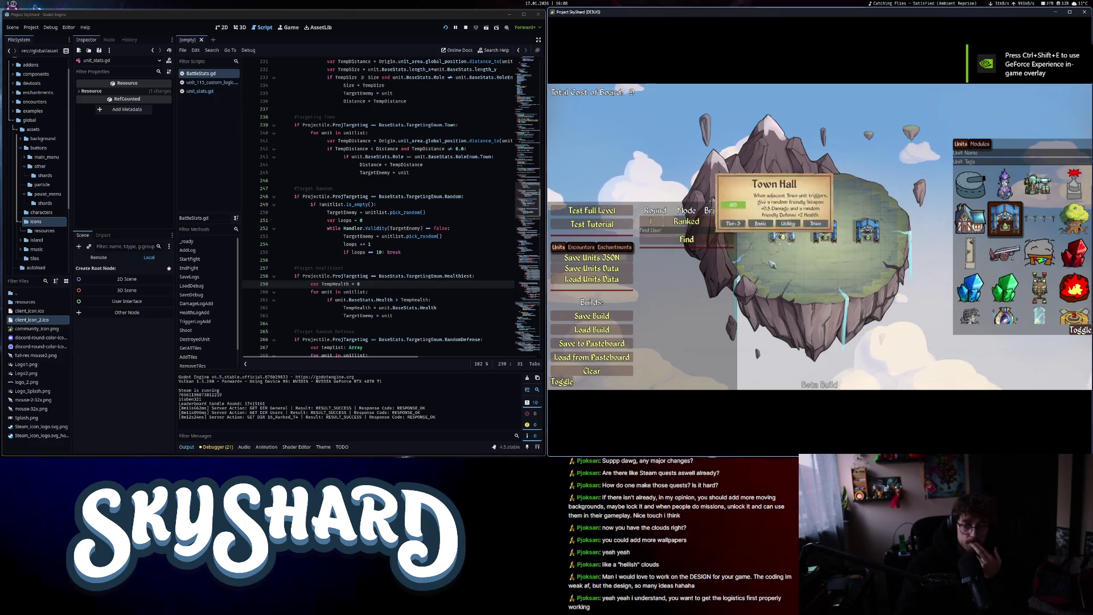
Save the build over trees.build and bring up the test-level folder picker
{"action": "left_click", "coordinate": [602, 317]}
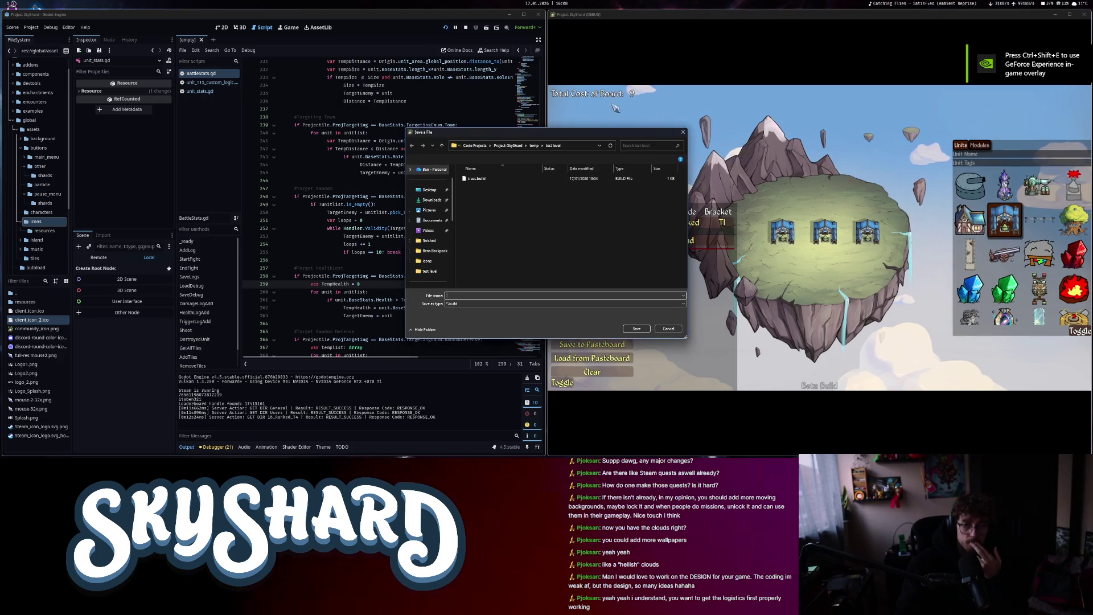
{"action": "double_click", "coordinate": [478, 179]}
{"action": "left_click", "coordinate": [571, 248]}
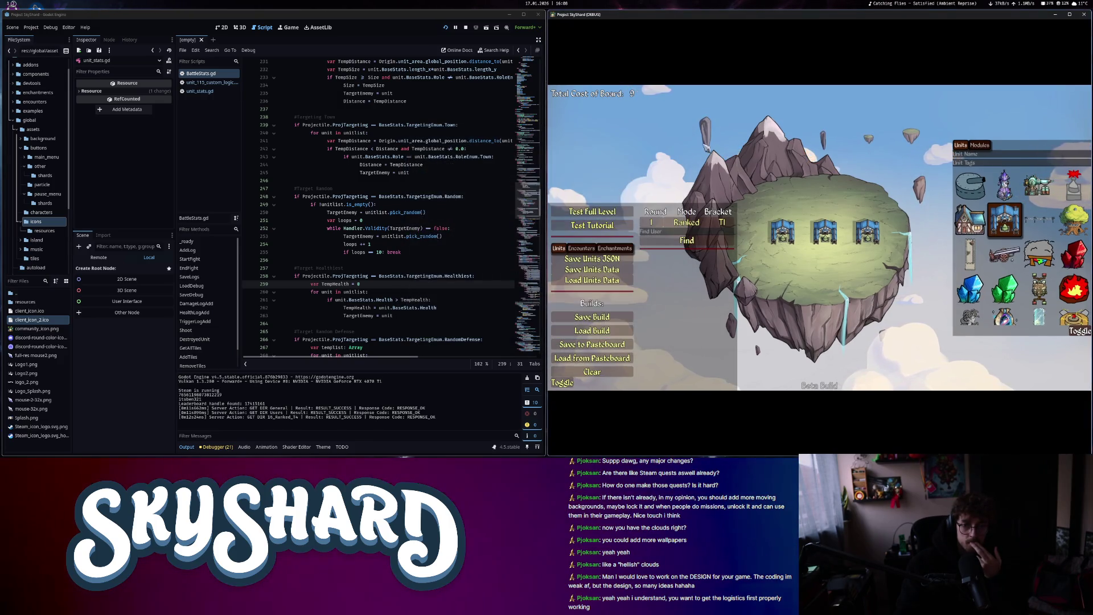
{"action": "left_click", "coordinate": [597, 214]}
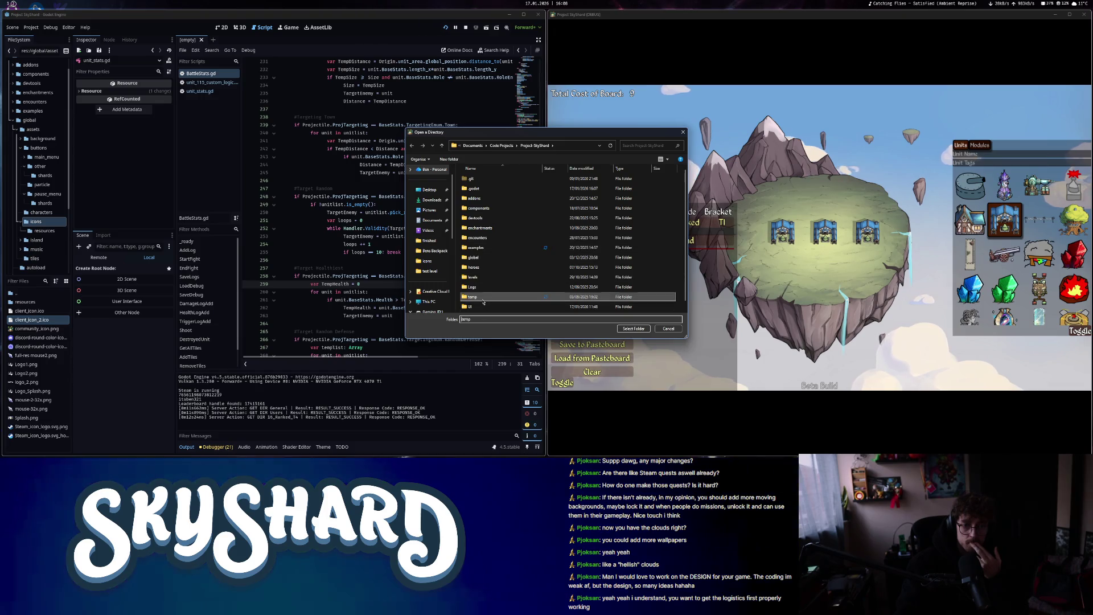